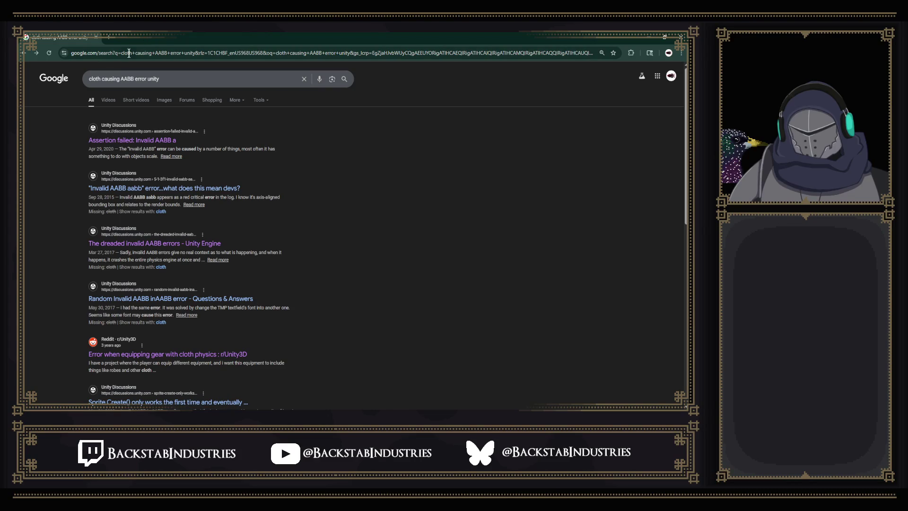
Narrow the Google query to 'cloth AABB unity' by removing 'causing' and 'error', then search
drag(120, 79, 102, 79)
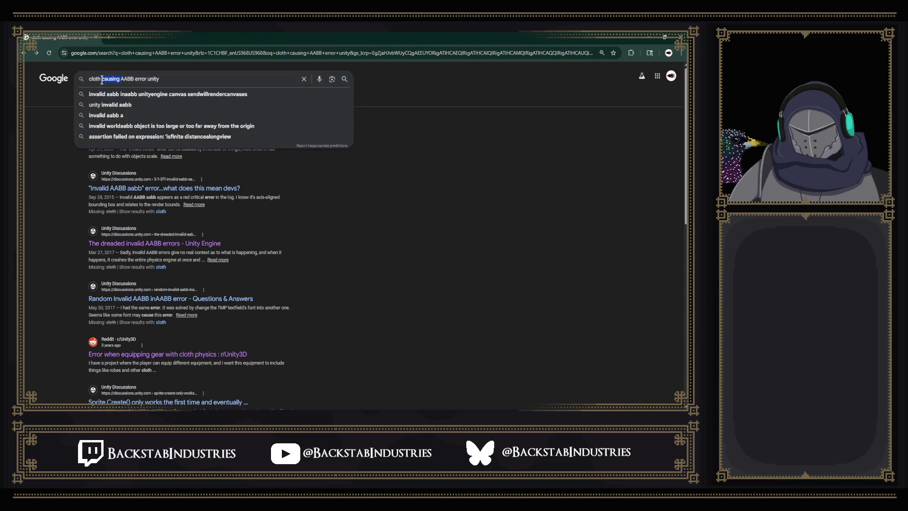
key(BackSpace)
key(ctrl+Right)
key(BackSpace)
key(BackSpace)
key(BackSpace)
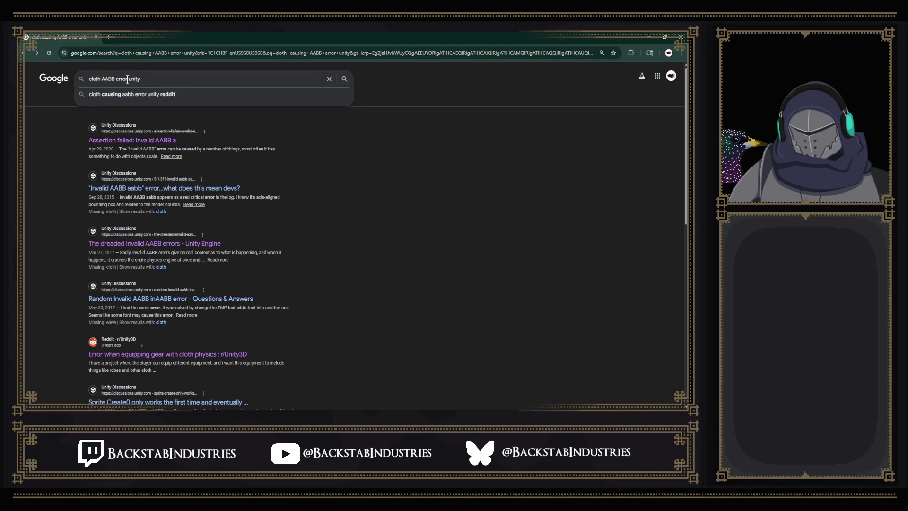
key(Return)
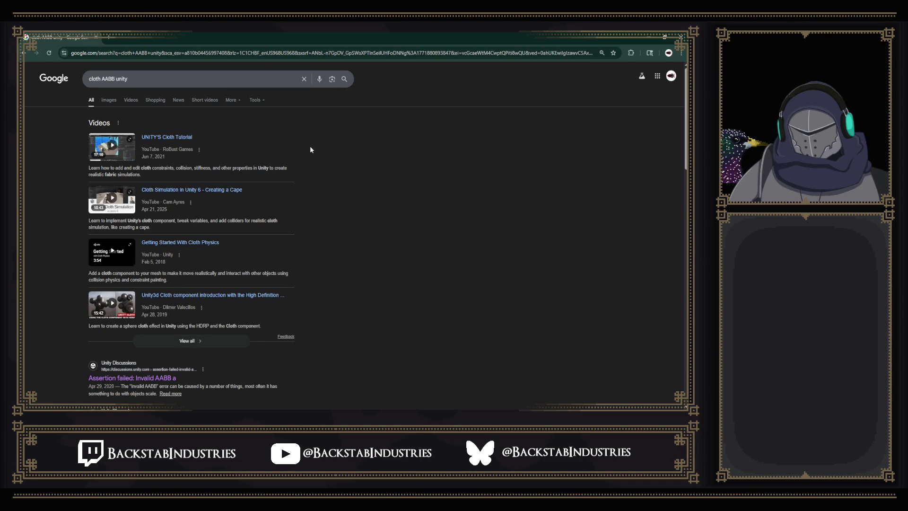
Scroll the results and highlight the error and GetLocalAABB text in the Cloth deactive snippet
scroll(310, 147, down, 3)
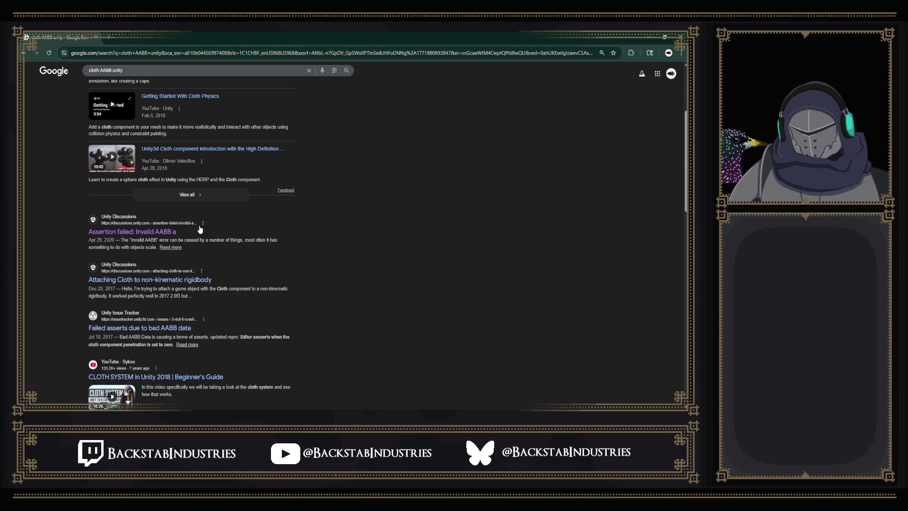
scroll(200, 229, down, 2)
scroll(199, 228, down, 2)
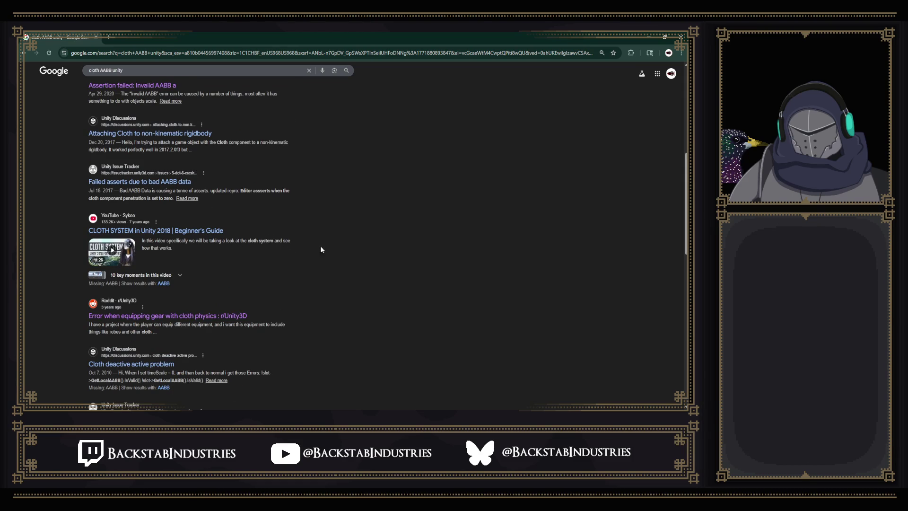
scroll(334, 248, down, 4)
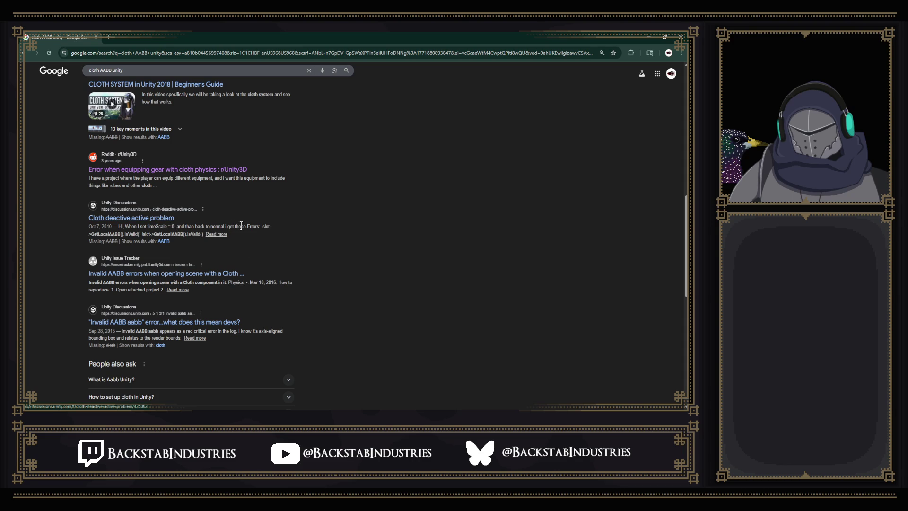
drag(247, 226, 271, 226)
drag(91, 234, 126, 233)
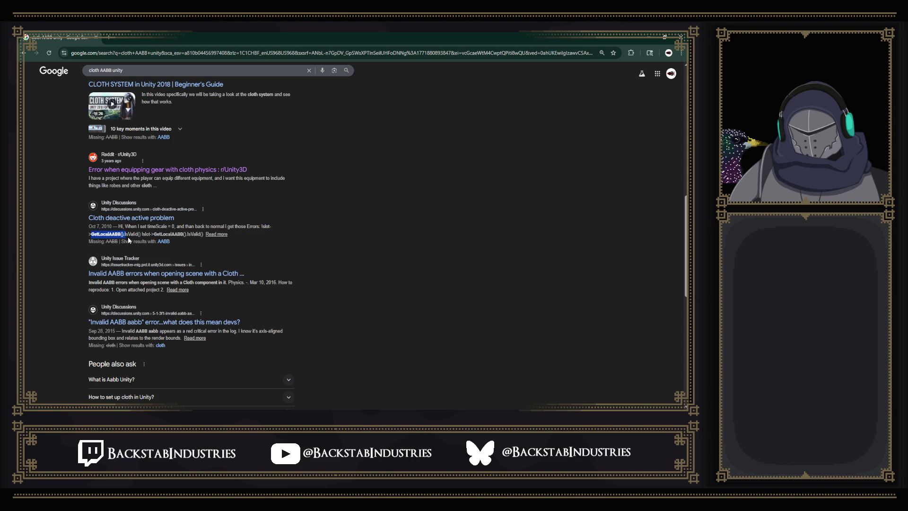
click(129, 237)
scroll(192, 234, down, 1)
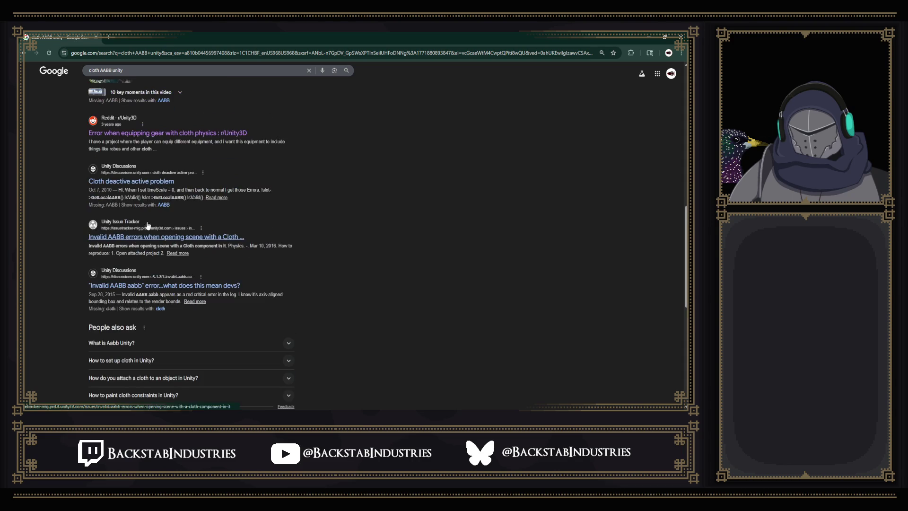
Open the Issue Tracker report on Cloth Invalid AABB errors and read its title through How to reproduce
click(200, 239)
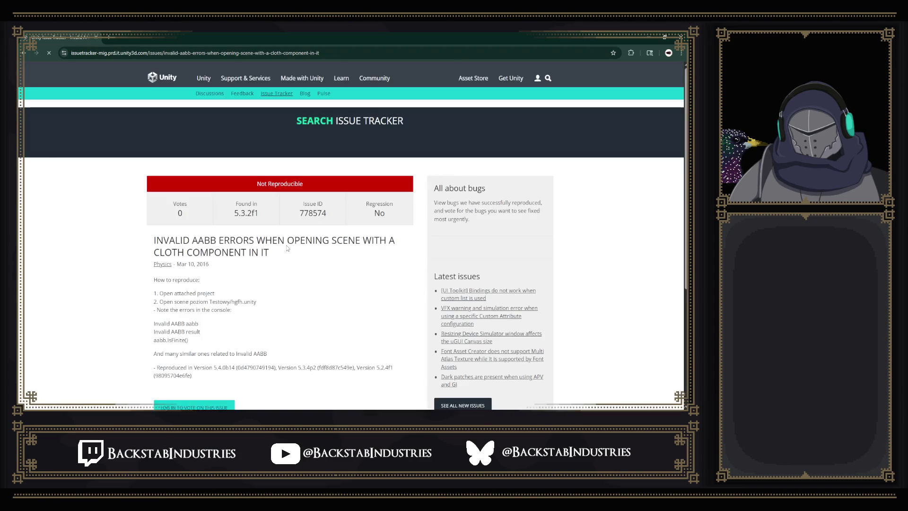
scroll(308, 199, down, 1)
scroll(308, 198, down, 4)
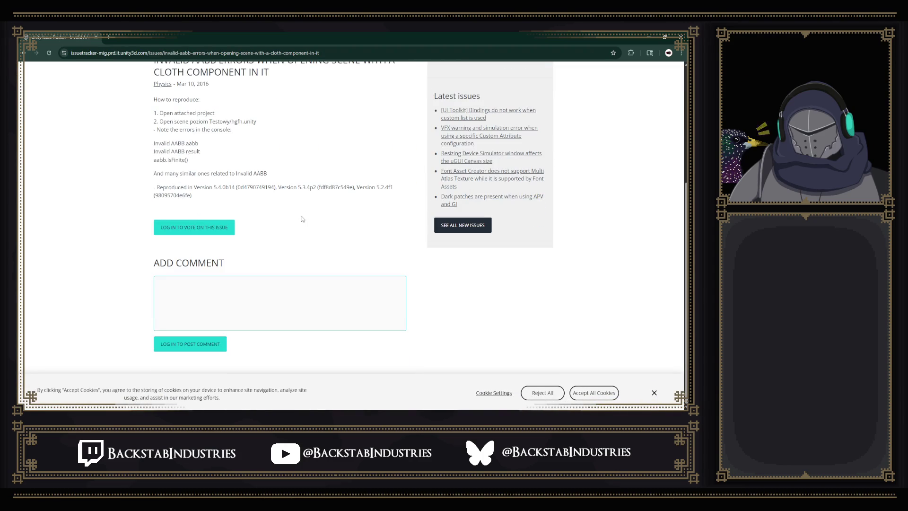
scroll(304, 234, up, 2)
scroll(305, 234, up, 2)
scroll(307, 239, down, 4)
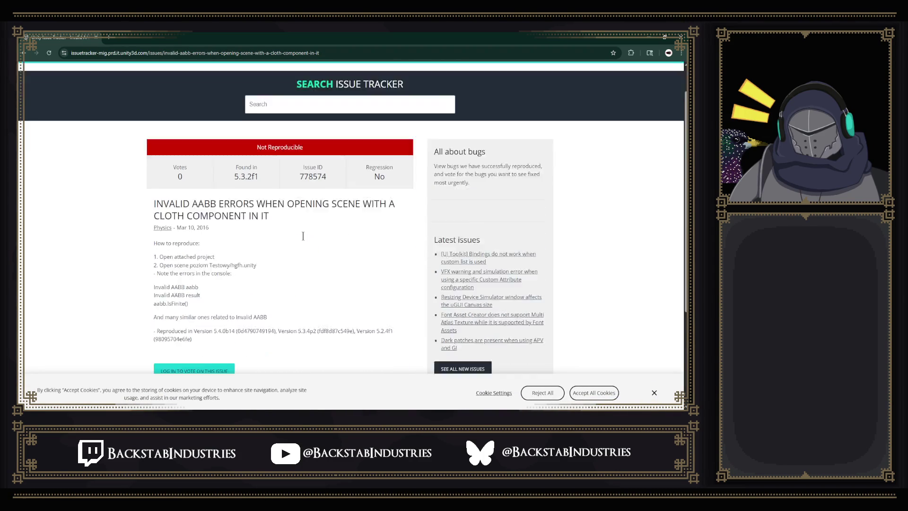
scroll(311, 244, up, 4)
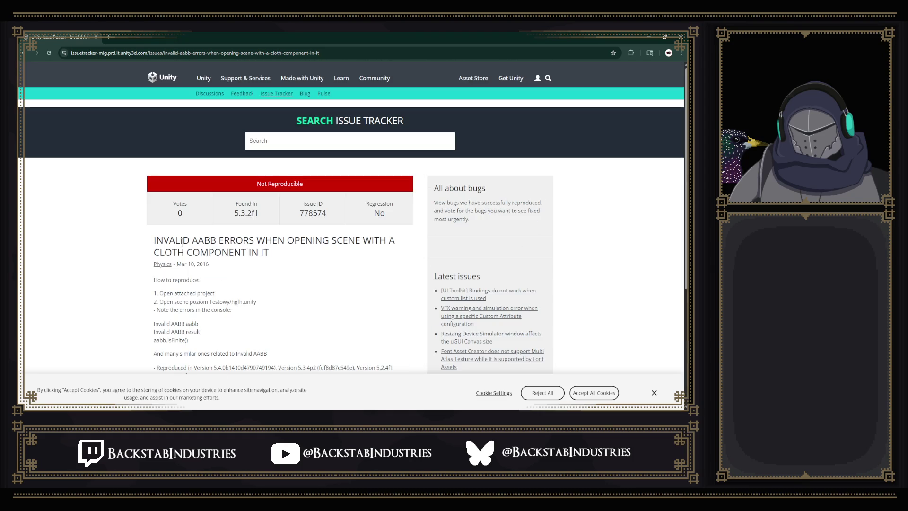
drag(146, 243, 281, 280)
click(280, 280)
Highlight the two Invalid AABB error lines and the aabb.IsFinite() assertion line
scroll(280, 280, down, 5)
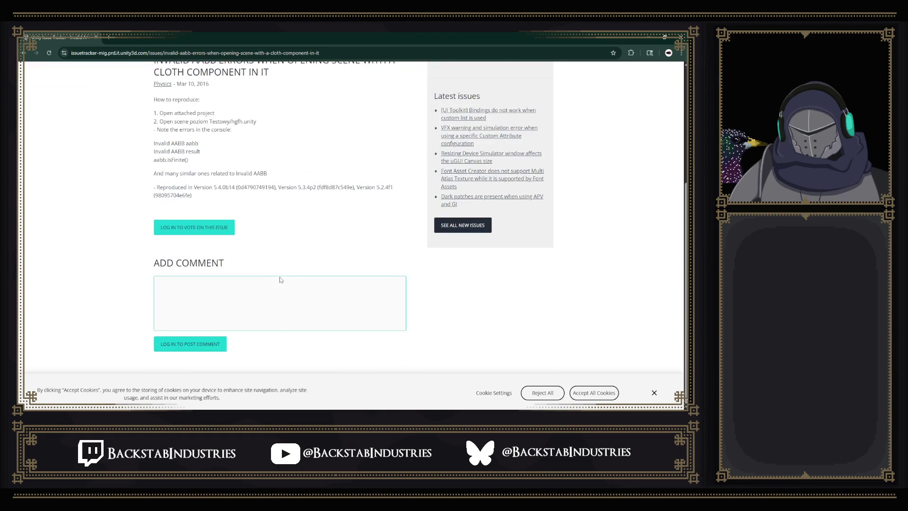
drag(151, 144, 205, 156)
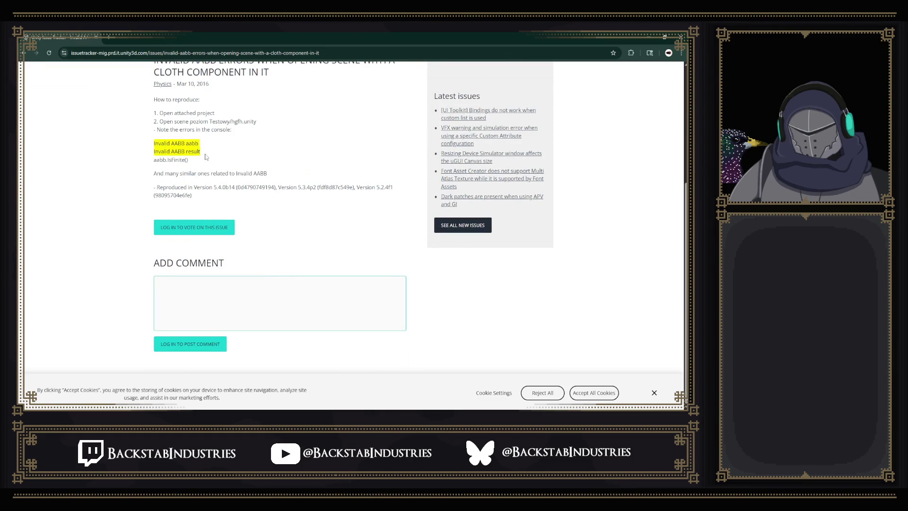
click(206, 157)
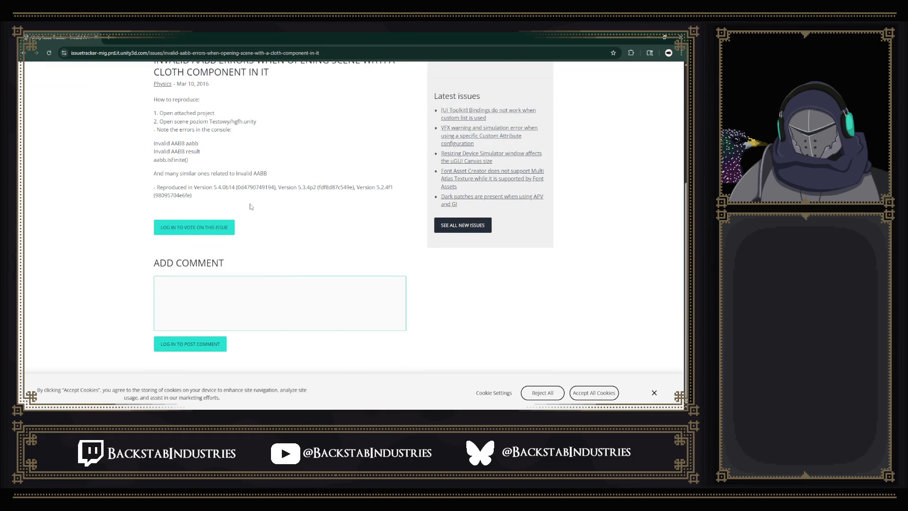
mouse_move(199, 161)
mouse_down()
mouse_move(148, 165)
mouse_move(201, 169)
mouse_up()
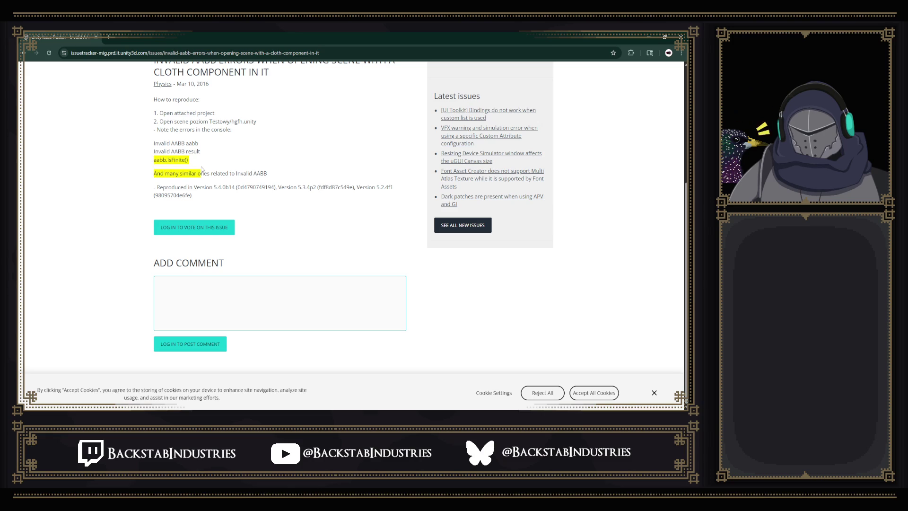
click(224, 175)
Review the rest of issue 778574, dated Mar 10, 2016, and return to the Google results
scroll(225, 176, up, 2)
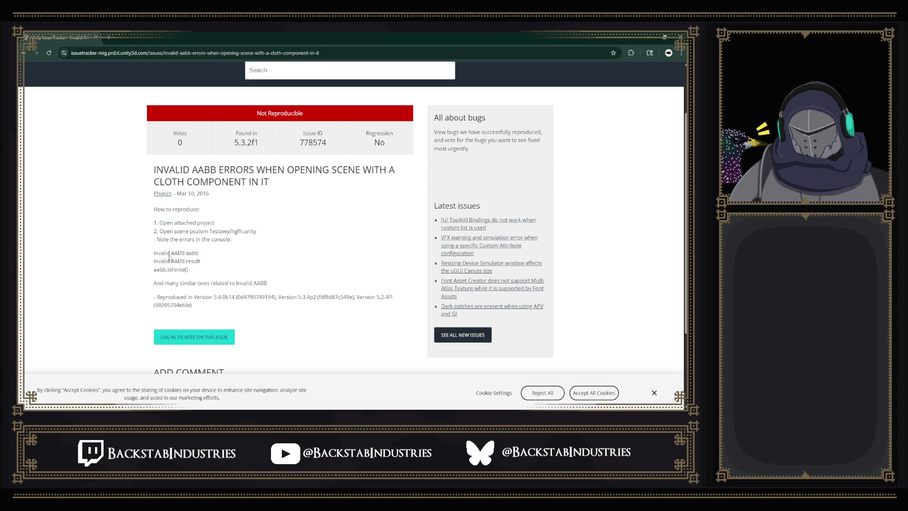
scroll(286, 228, down, 2)
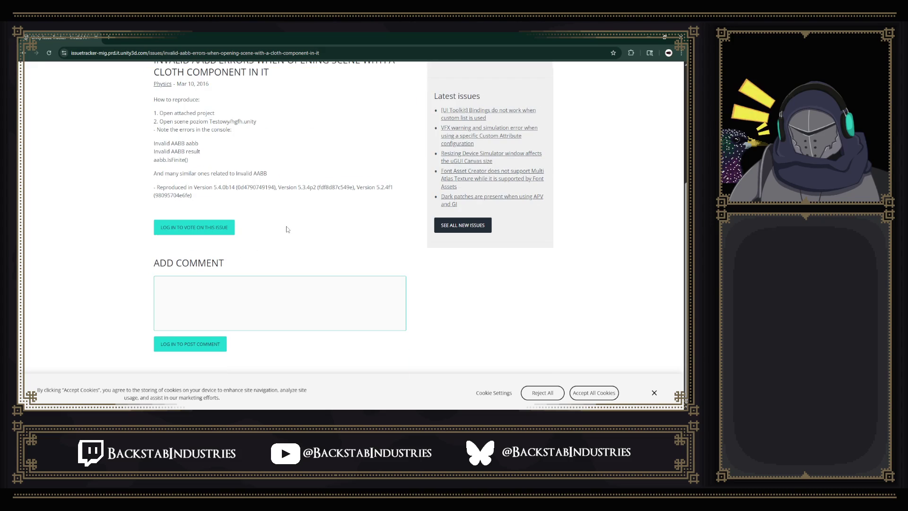
scroll(285, 229, up, 3)
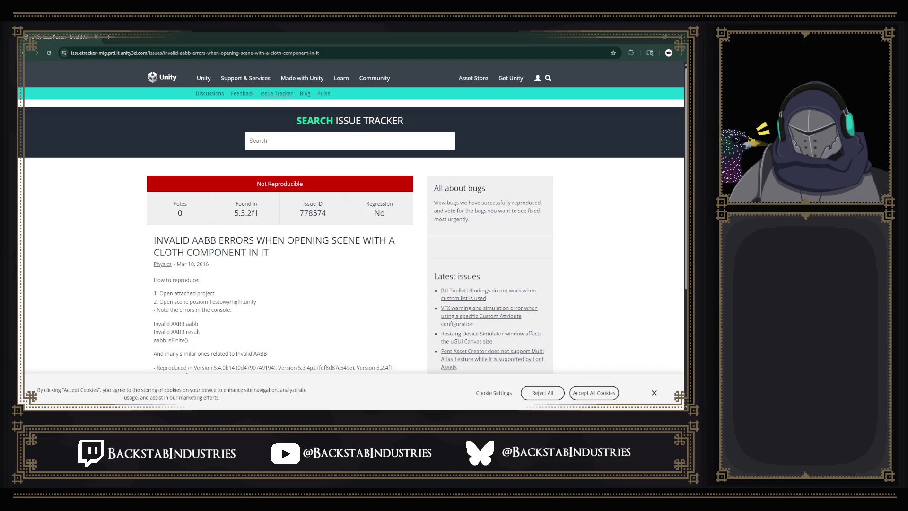
scroll(254, 248, down, 1)
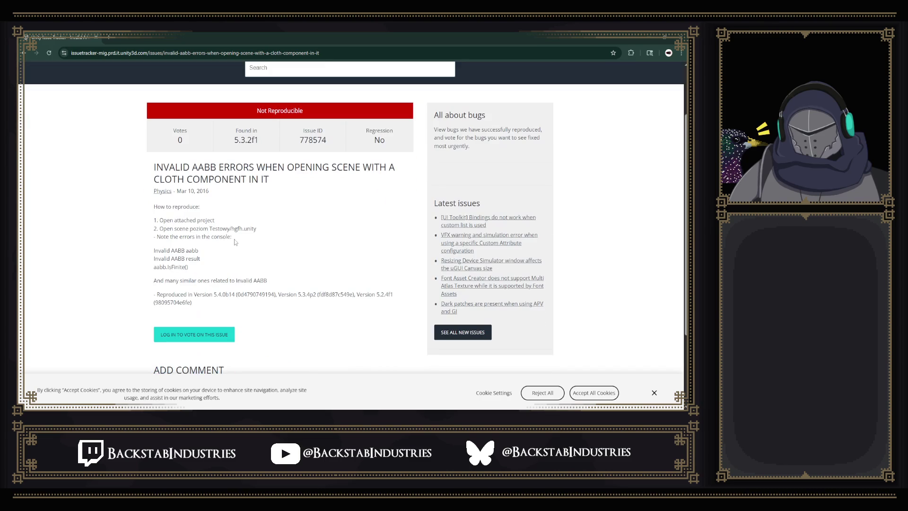
drag(176, 191, 210, 192)
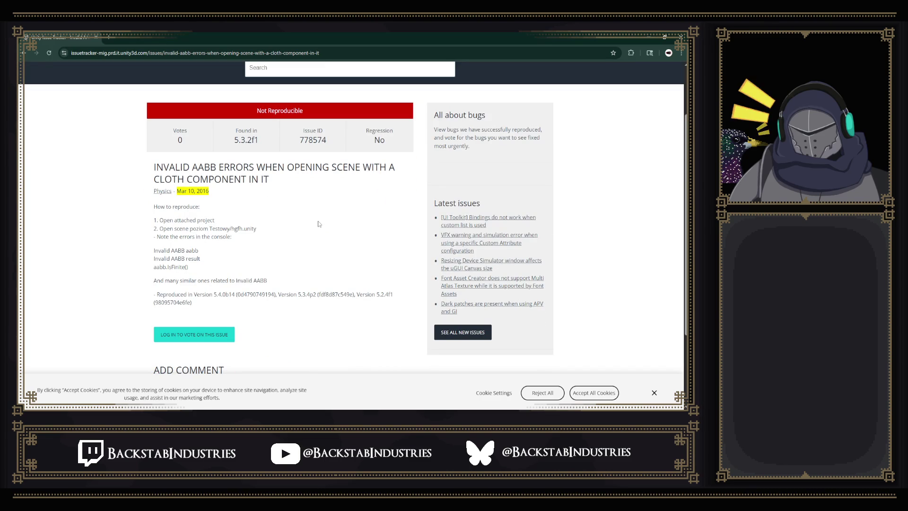
scroll(319, 270, down, 2)
scroll(310, 269, up, 3)
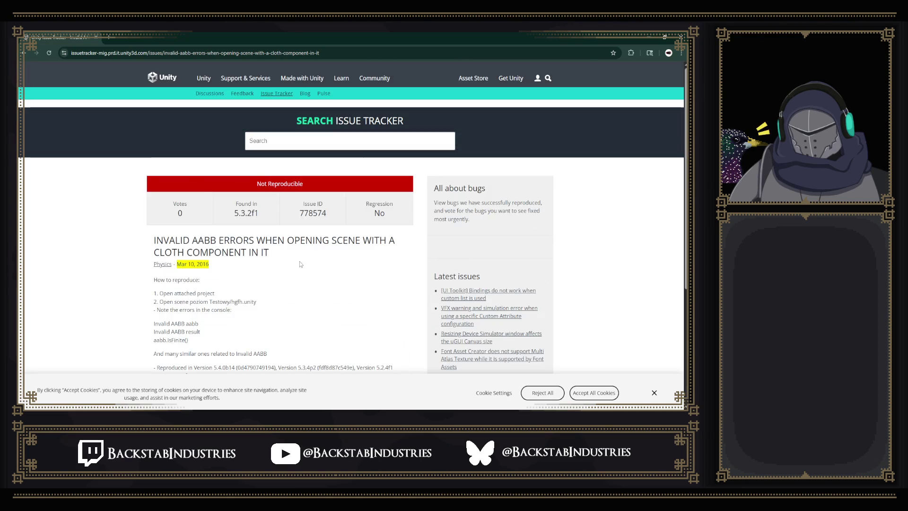
key(alt+Left)
Glance at the Invalid AABB discussion result, scan the remaining results, and minimize Chrome
click(165, 285)
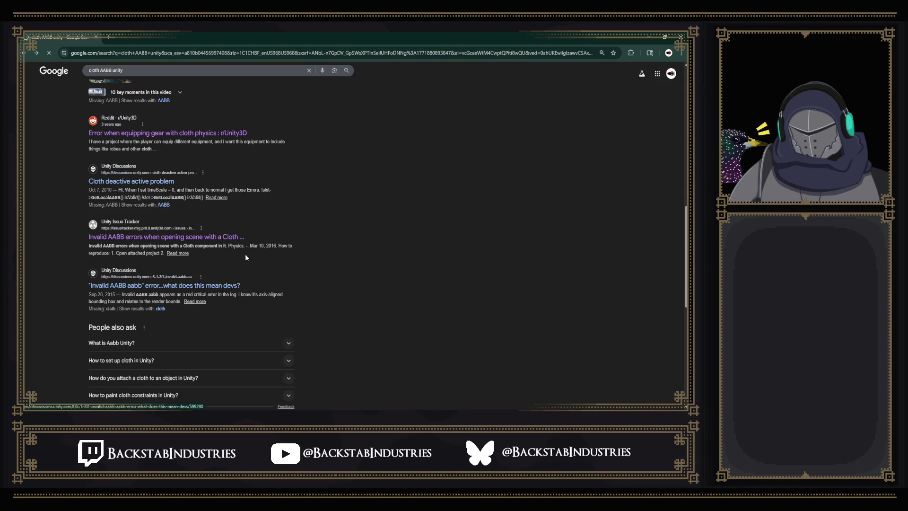
key(alt+Left)
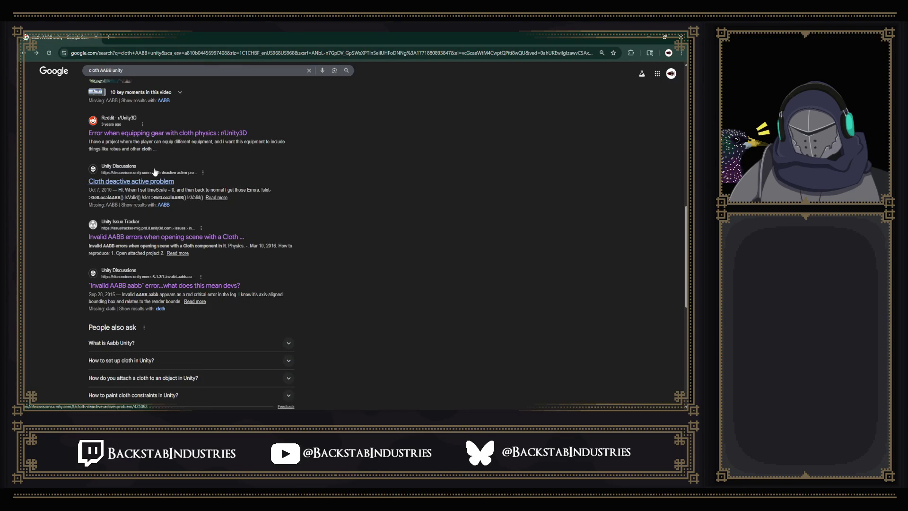
scroll(294, 233, up, 4)
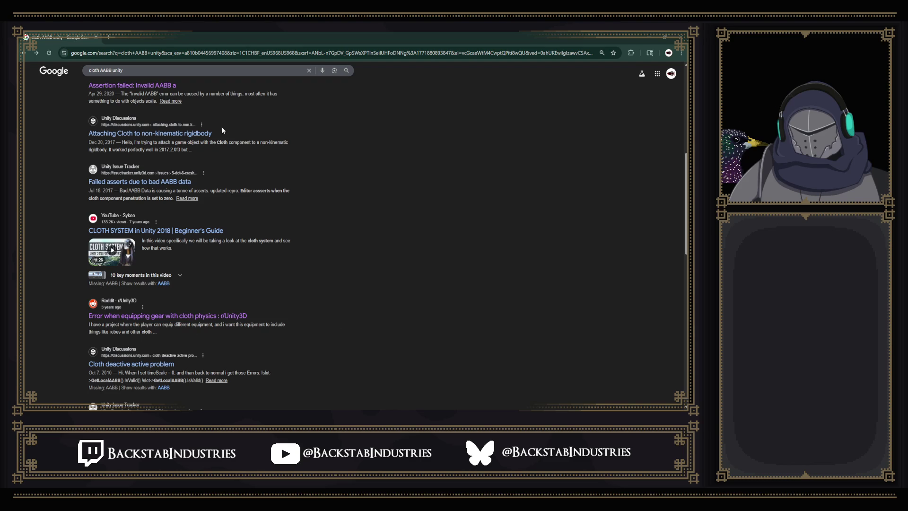
scroll(273, 202, down, 5)
scroll(418, 179, down, 5)
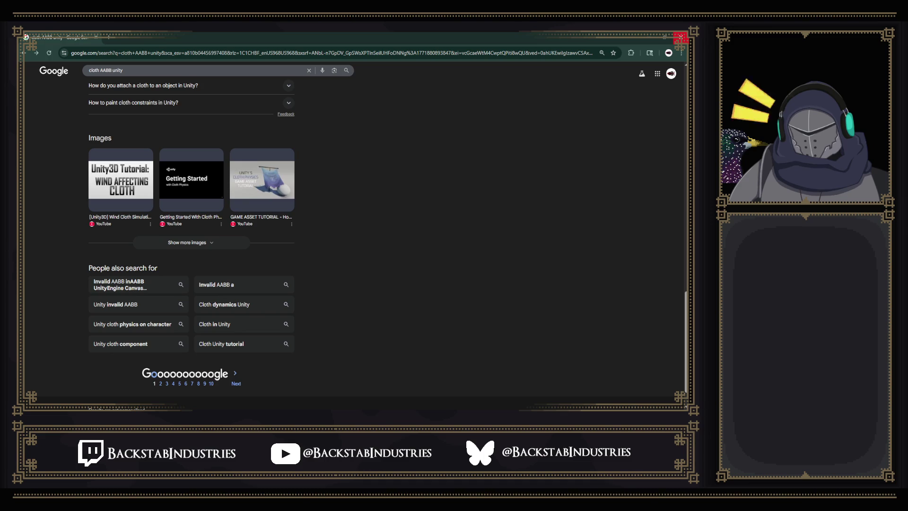
click(634, 33)
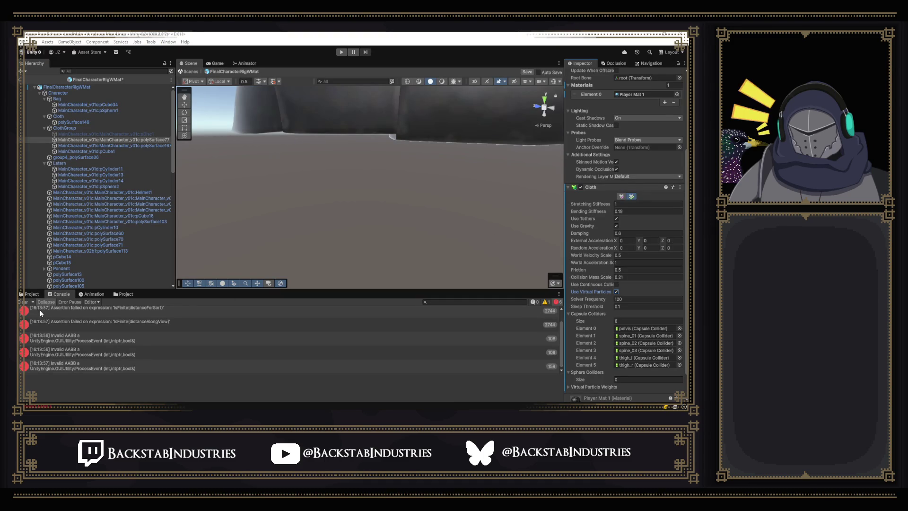
Clear the Invalid AABB and assertion errors from the Console and scroll the Cloth component
click(28, 302)
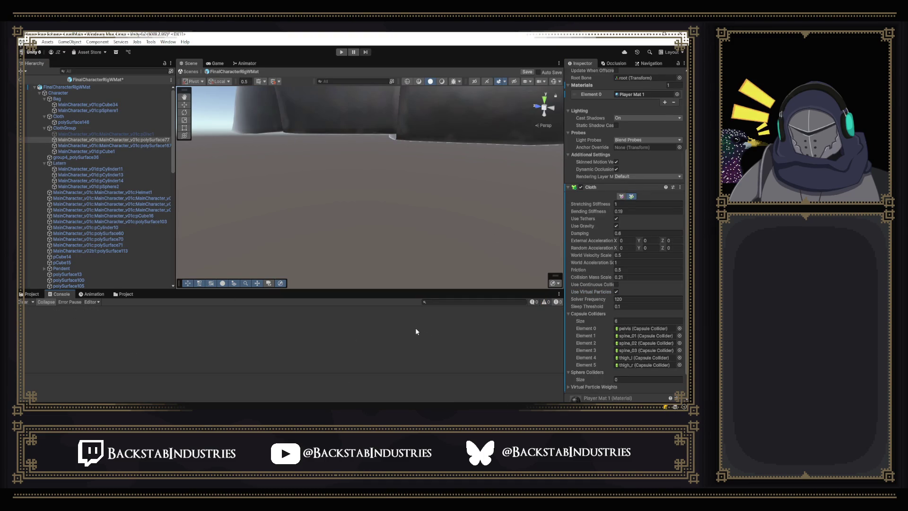
scroll(611, 285, down, 2)
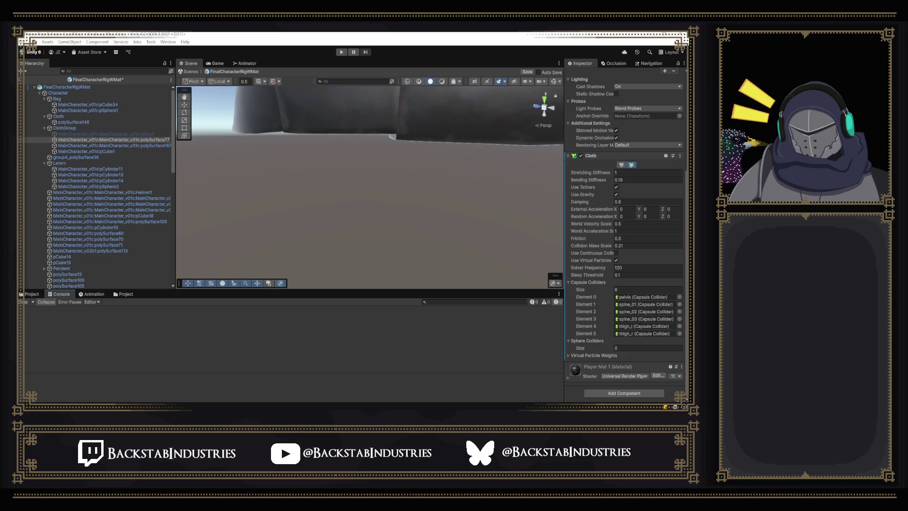
Restore the Cloth manual page and scroll to the Properties table's Sphere Colliders description
click(369, 117)
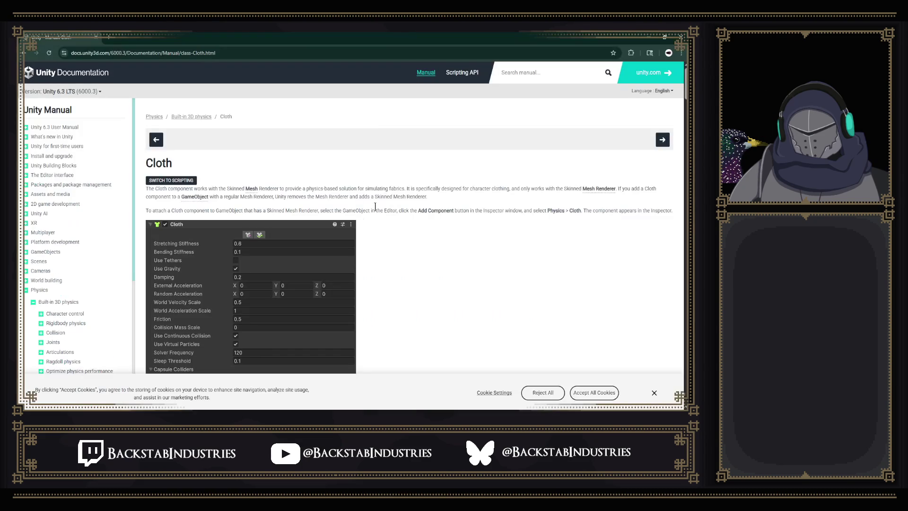
scroll(503, 160, down, 2)
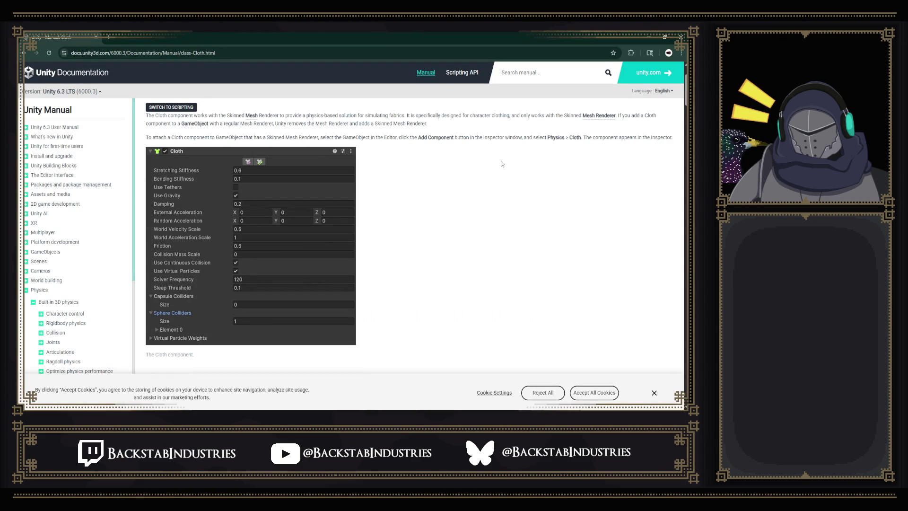
scroll(503, 166, down, 5)
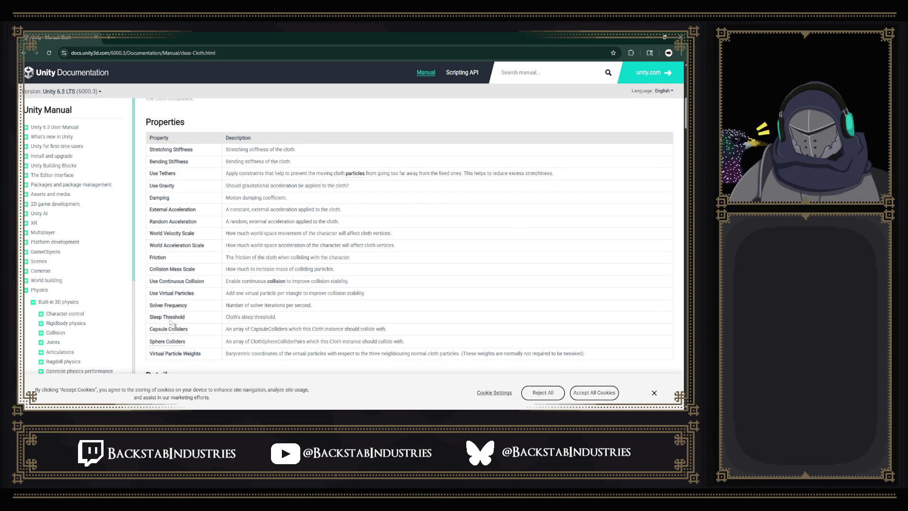
scroll(196, 277, down, 1)
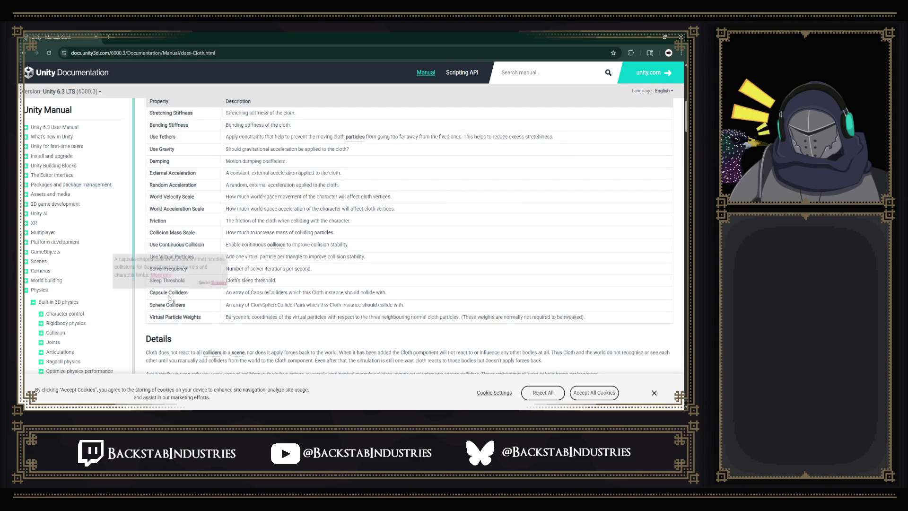
drag(226, 305, 321, 304)
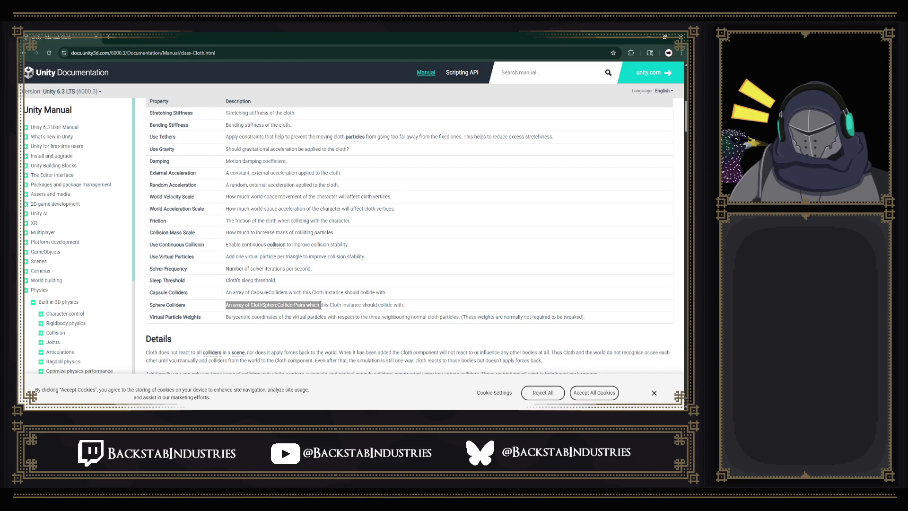
click(322, 304)
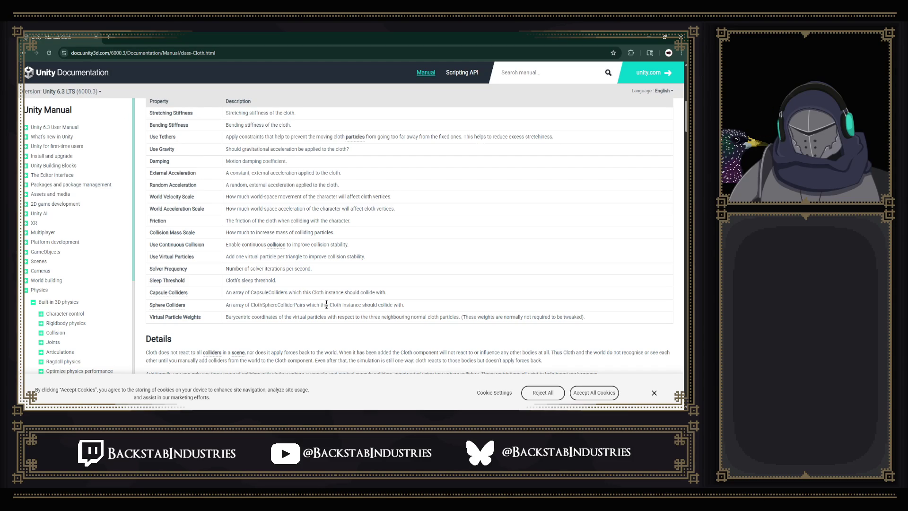
Highlight the Capsule Colliders description and the ClothSphereColliderPairs type name
drag(385, 291, 226, 293)
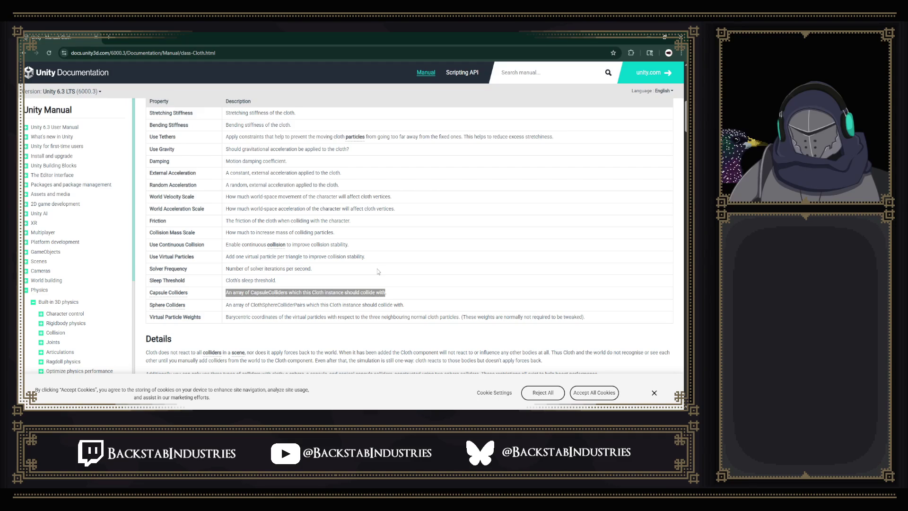
click(376, 269)
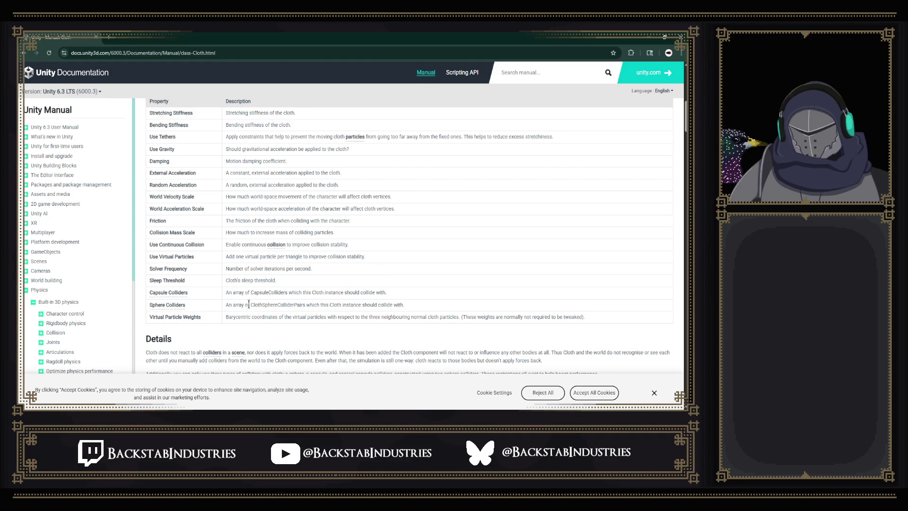
drag(248, 305, 307, 305)
click(311, 304)
drag(251, 305, 304, 304)
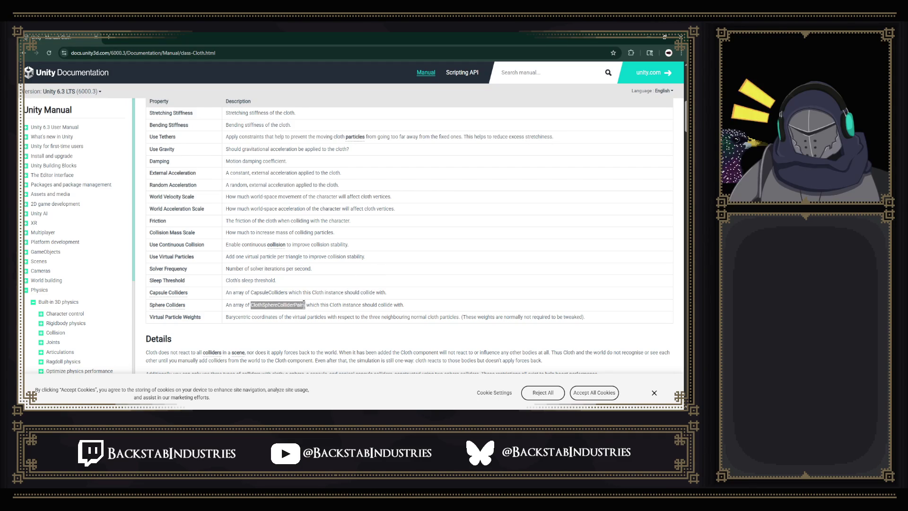
click(303, 303)
Scroll to the collision explanation and highlight its self-collision and intercollision lines
scroll(337, 258, down, 4)
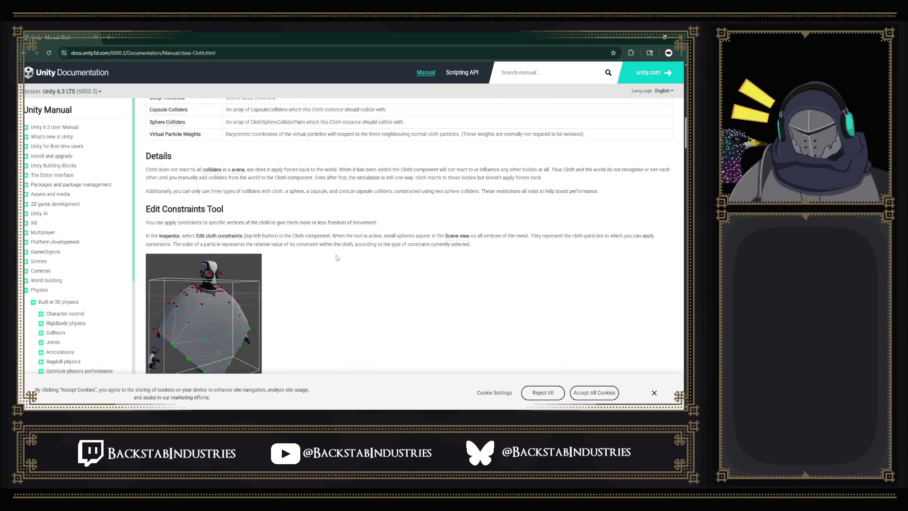
scroll(352, 251, down, 5)
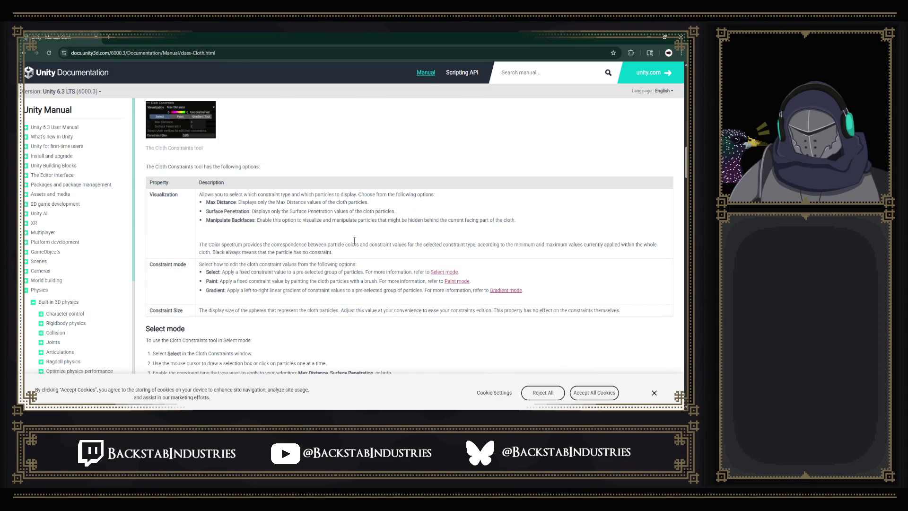
scroll(357, 242, down, 4)
scroll(357, 243, down, 1)
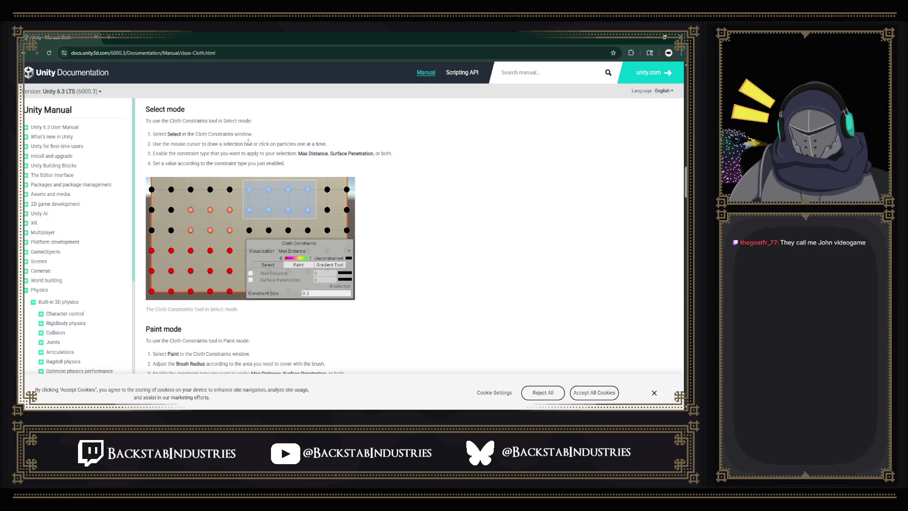
scroll(248, 141, down, 5)
scroll(265, 161, down, 4)
scroll(276, 175, down, 5)
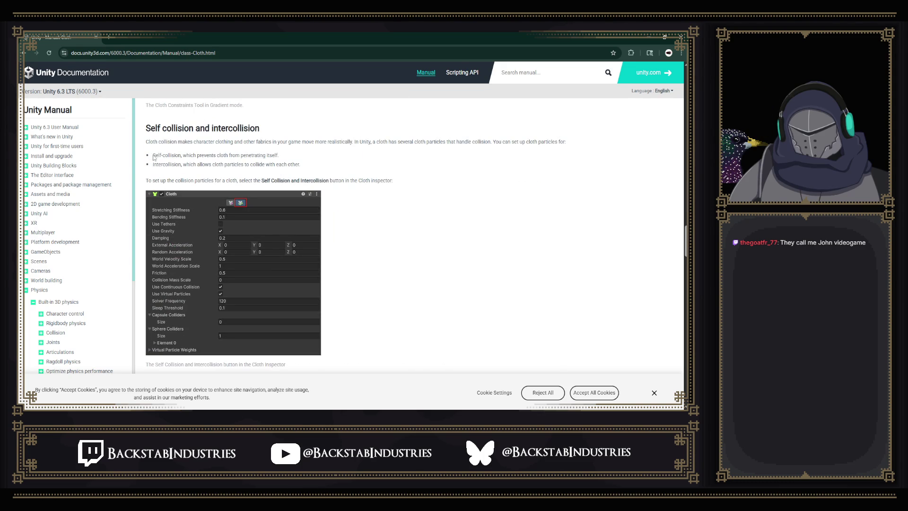
drag(184, 154, 291, 159)
click(291, 159)
drag(152, 164, 303, 179)
click(303, 179)
Scroll down past Cloth intercollision to the final Collider collision section
scroll(344, 153, down, 4)
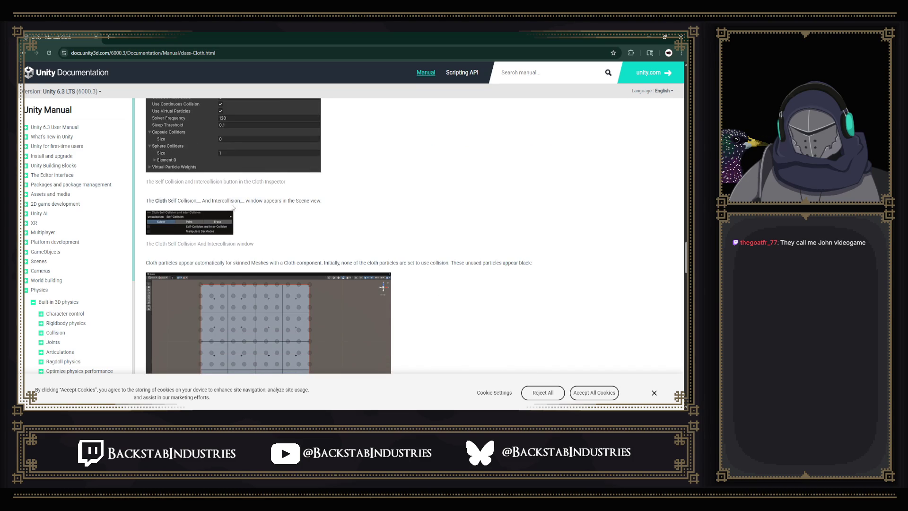
scroll(221, 215, down, 5)
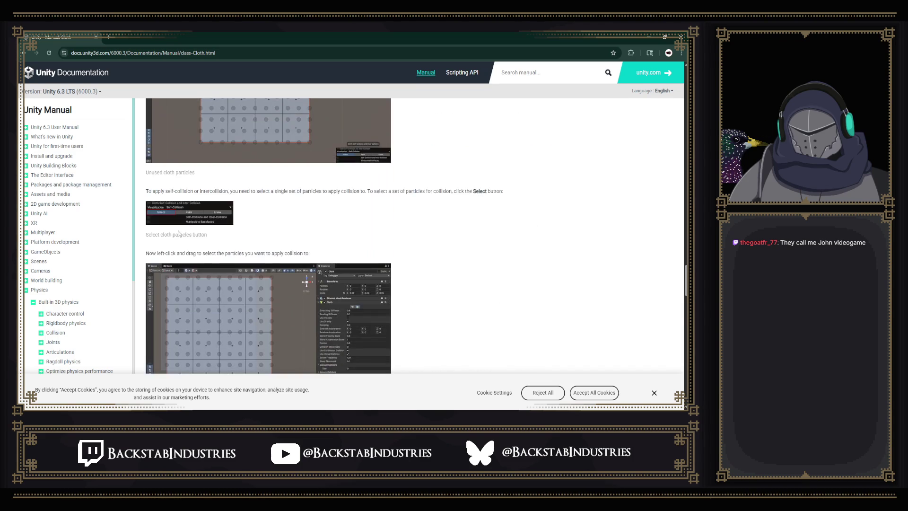
scroll(178, 234, down, 8)
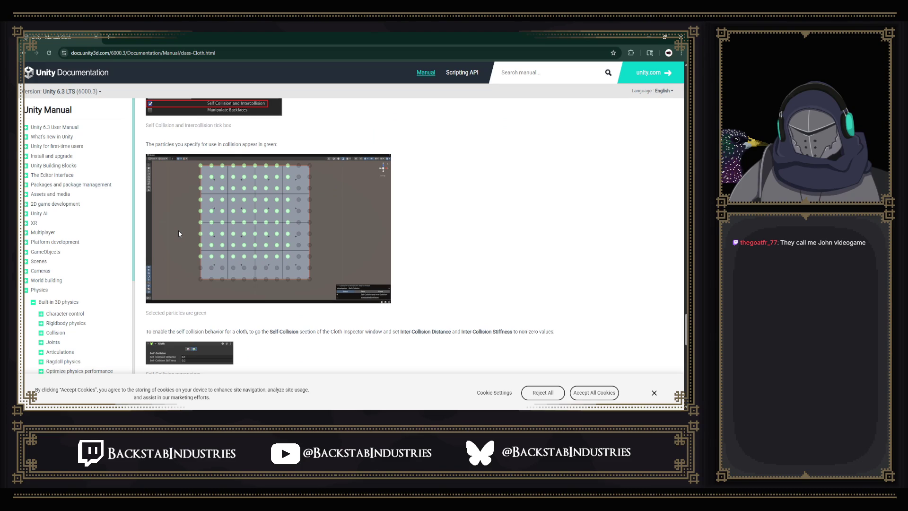
scroll(179, 234, down, 6)
scroll(198, 227, up, 1)
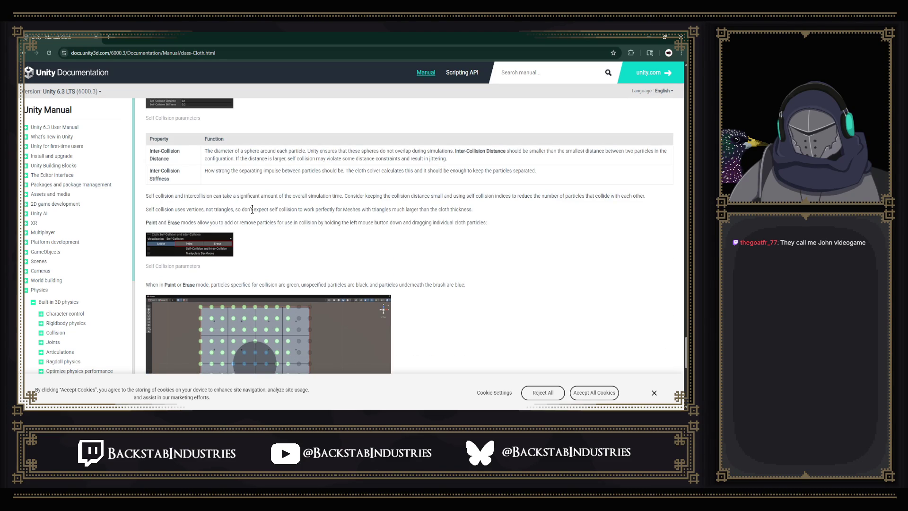
scroll(252, 209, down, 10)
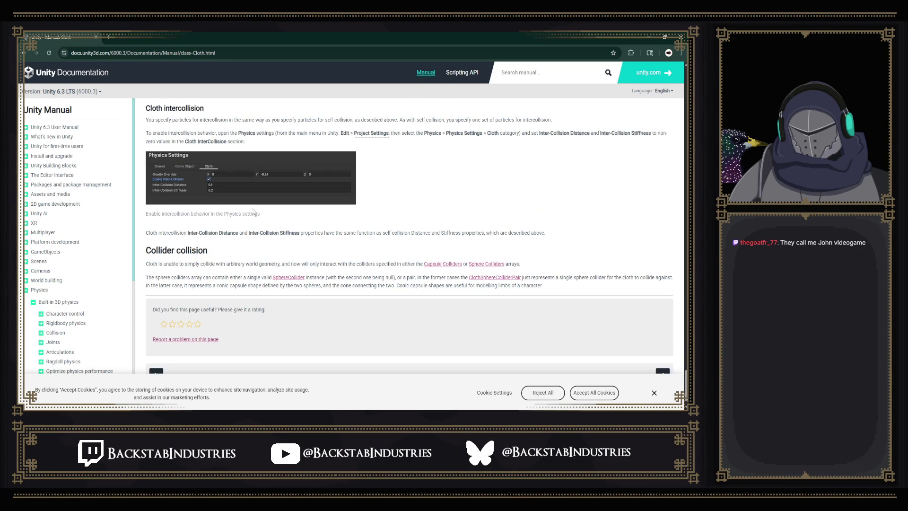
scroll(253, 212, down, 1)
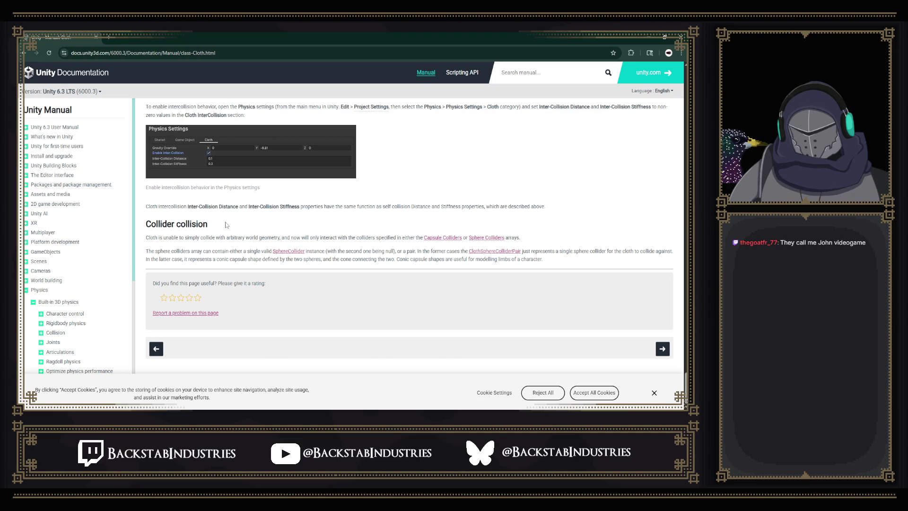
scroll(229, 226, up, 2)
scroll(286, 256, down, 1)
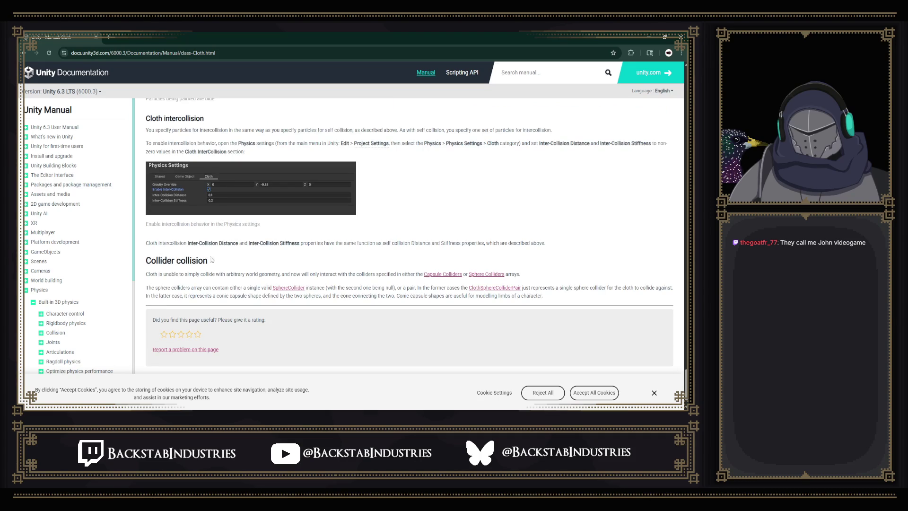
Highlight the sentences about colliding only with listed colliders and the Capsule and Sphere Colliders arrays
triple_click(155, 274)
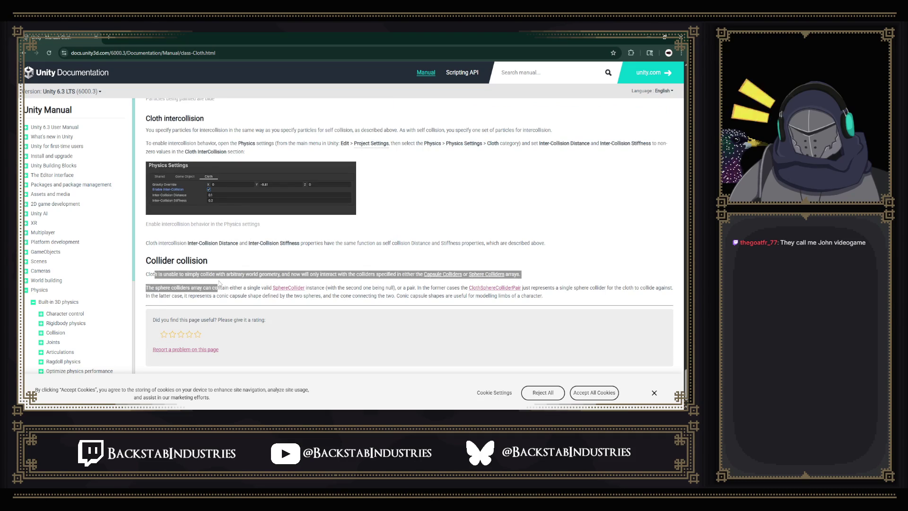
click(155, 274)
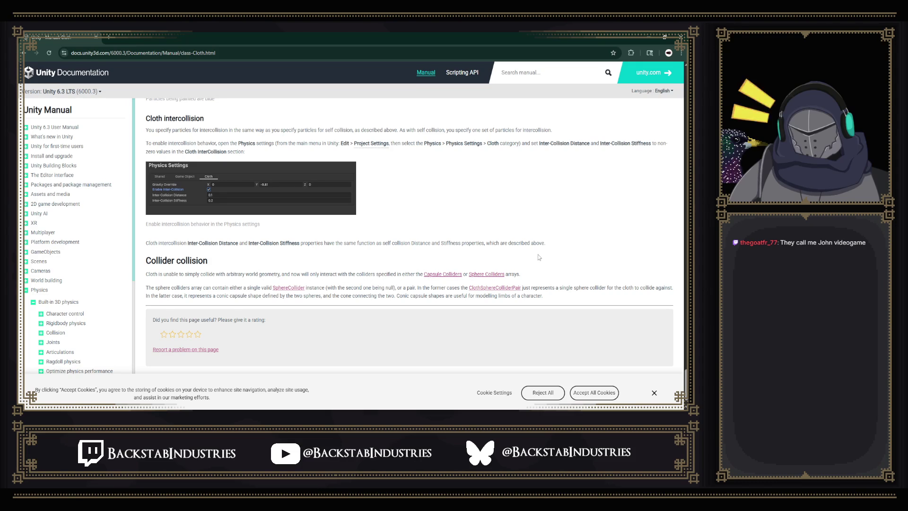
drag(421, 274, 525, 274)
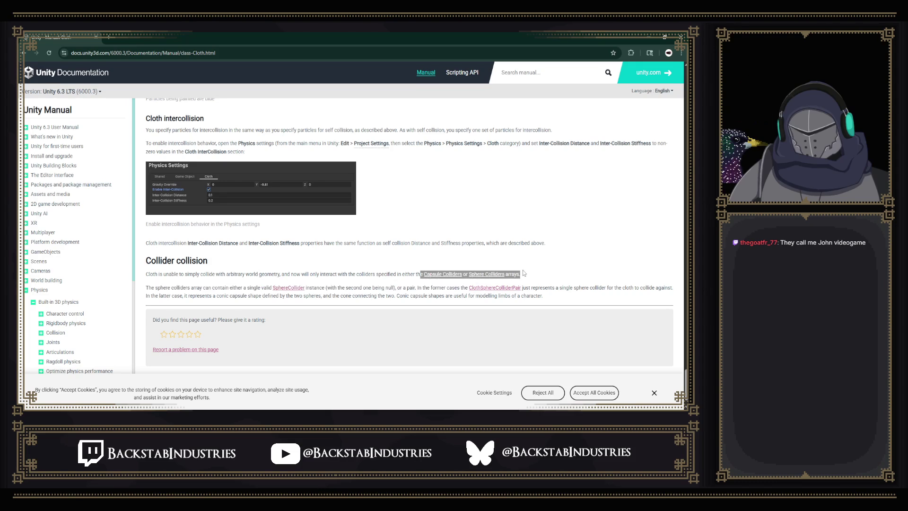
click(531, 274)
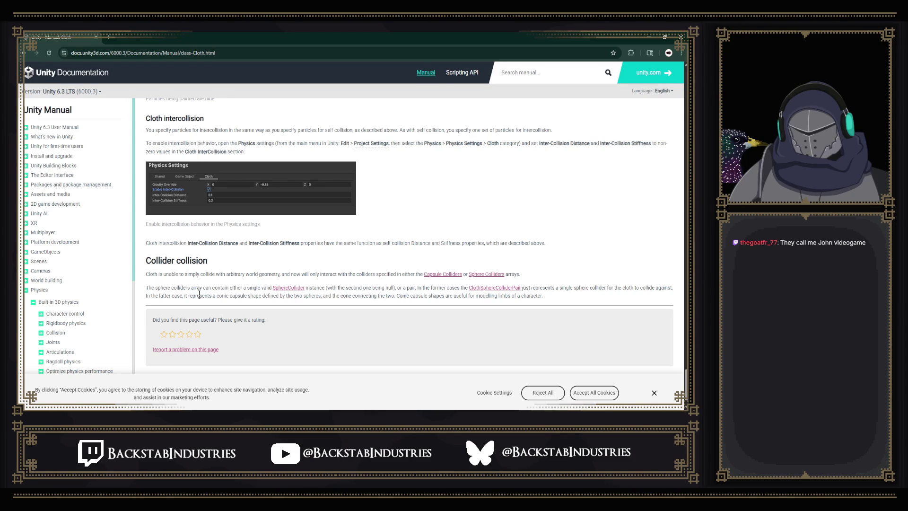
Read the sphere colliders paragraph and open ClothSphereColliderPair in a background tab
drag(147, 291, 269, 288)
click(178, 293)
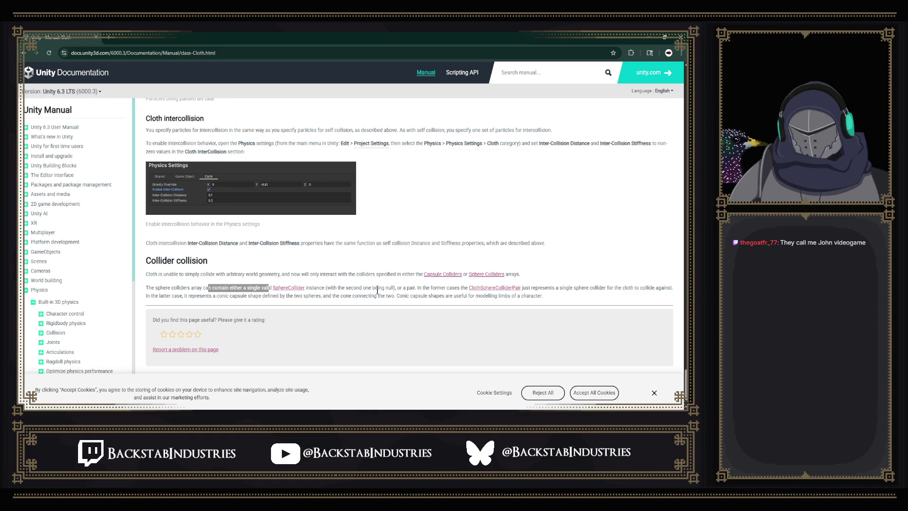
drag(400, 288, 444, 288)
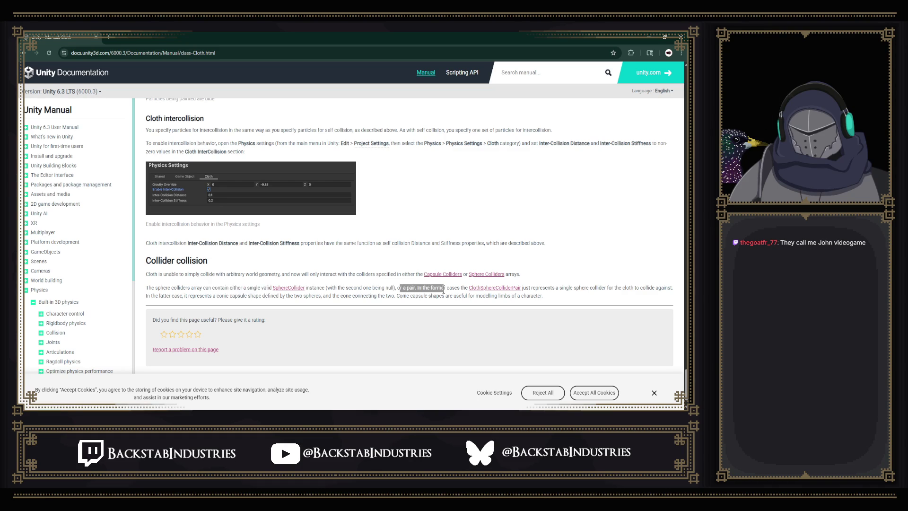
click(443, 290)
middle_click(511, 288)
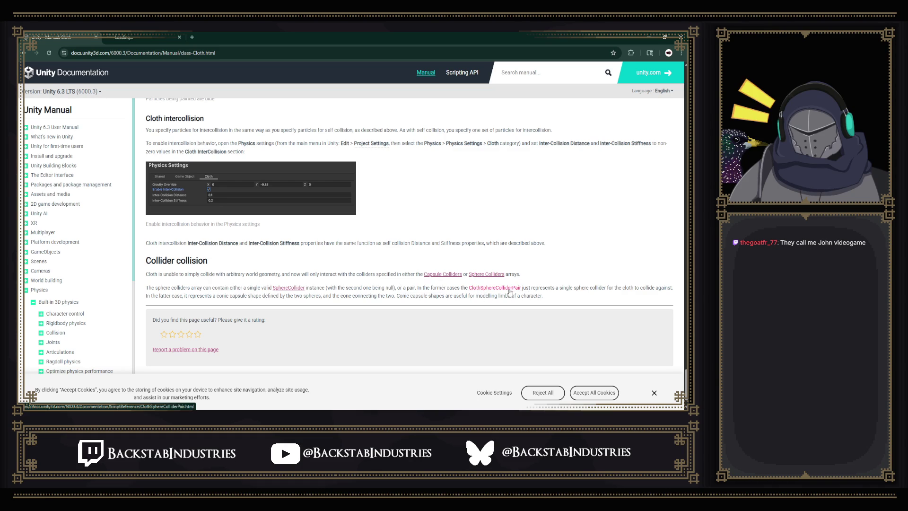
click(144, 36)
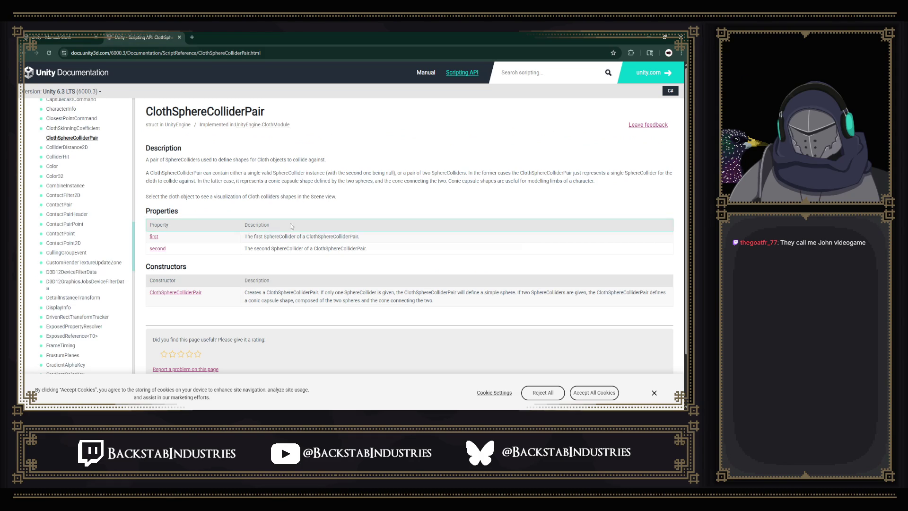
drag(270, 237, 343, 235)
drag(245, 249, 319, 248)
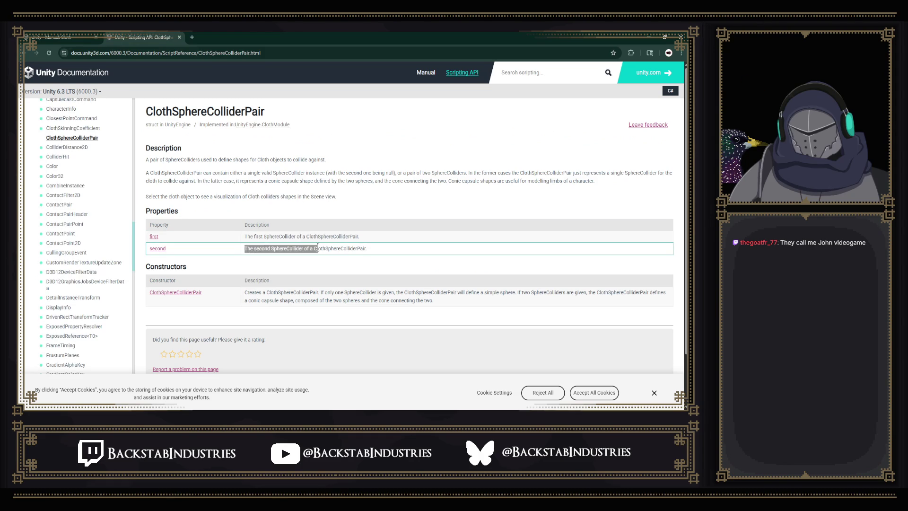
click(317, 248)
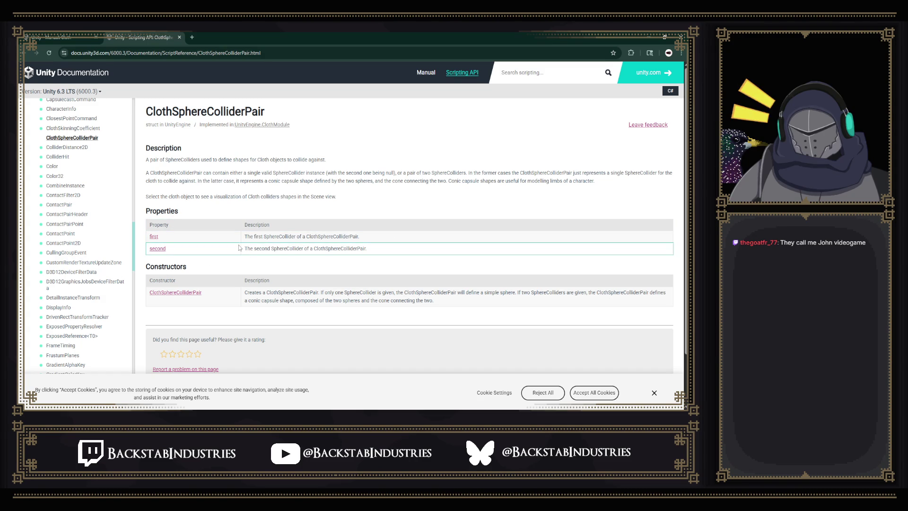
drag(150, 237, 246, 236)
click(345, 232)
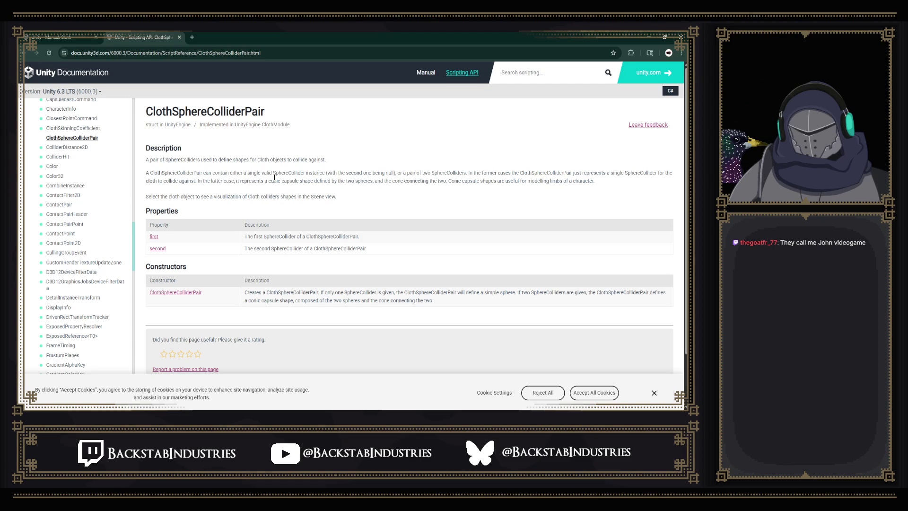
key(ctrl+shift+Tab)
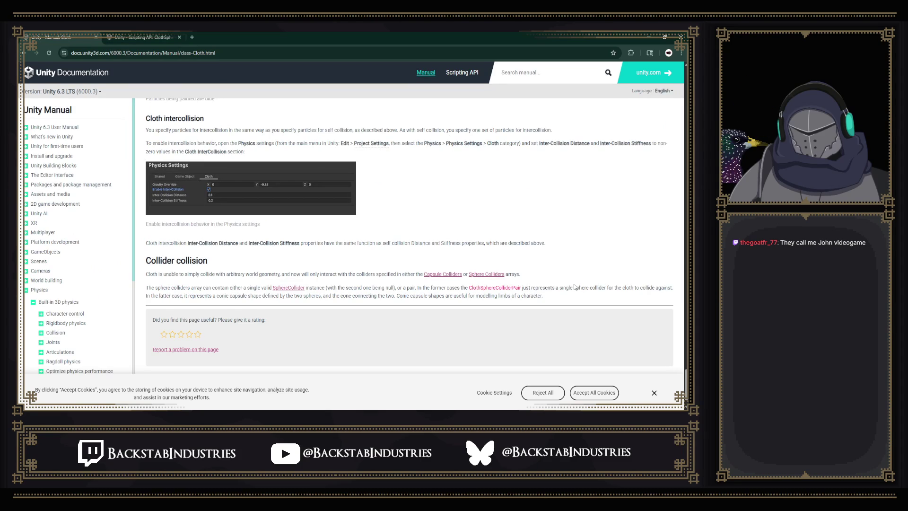
Highlight the sphere colliders array paragraph and the sentence on capsule shapes modelling limbs
mouse_move(149, 289)
mouse_down()
mouse_move(253, 303)
mouse_move(354, 300)
mouse_up()
click(245, 297)
click(321, 297)
click(354, 299)
drag(418, 297, 542, 295)
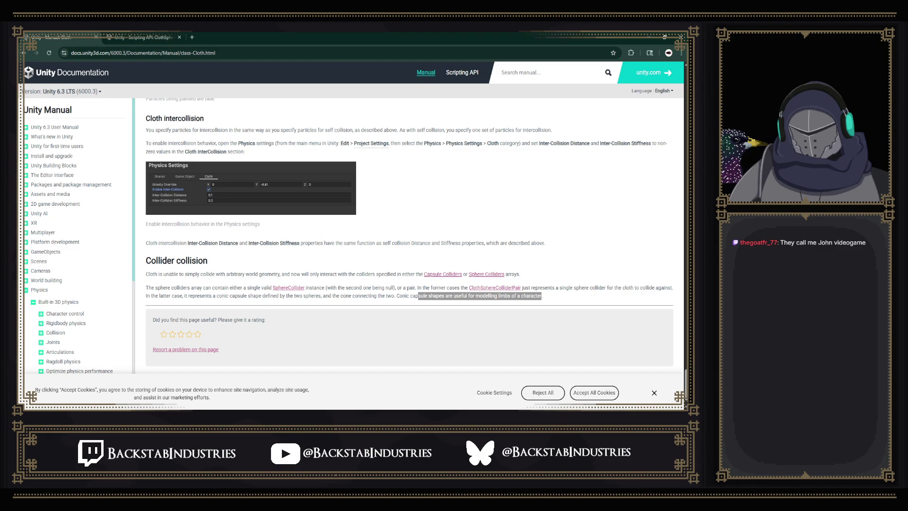
Back in Unity, locate the capsule colliders' spine_03, thigh_r, spine_01 and pelvis bones in the Hierarchy
mouse_move(358, 409)
click(374, 381)
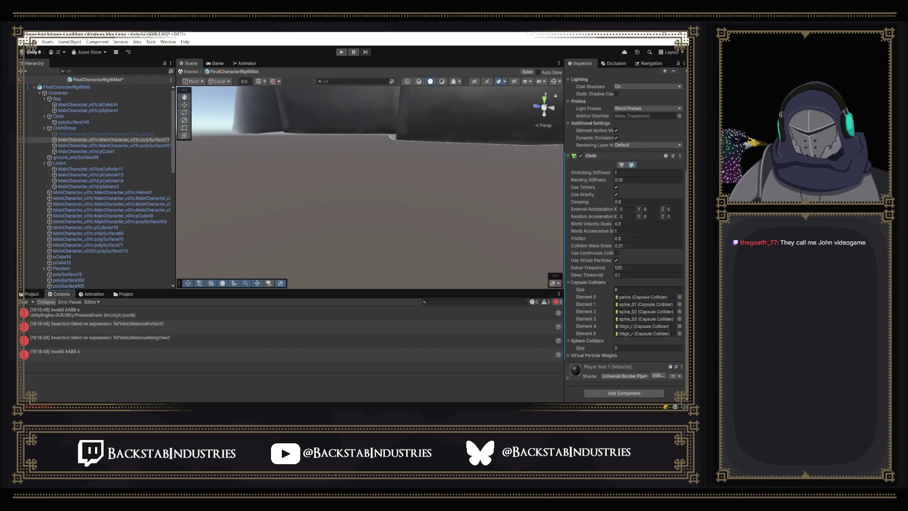
click(648, 297)
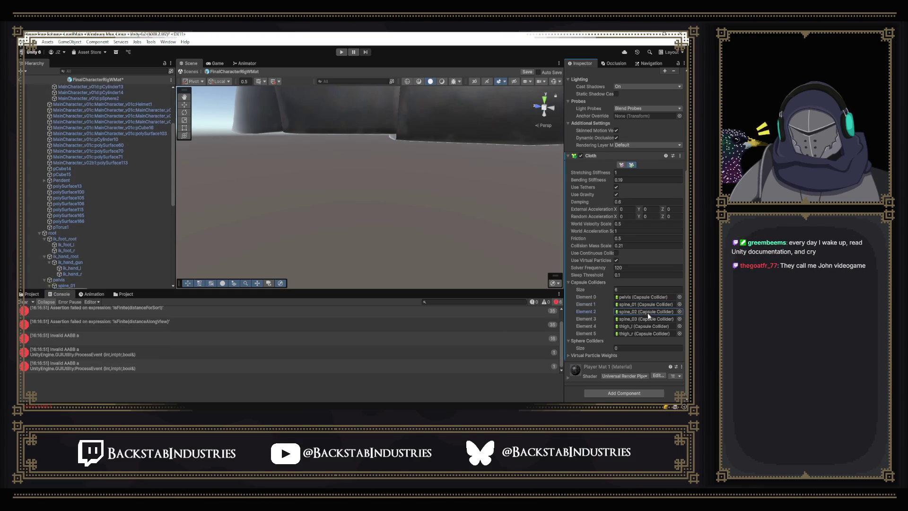
click(648, 318)
click(640, 334)
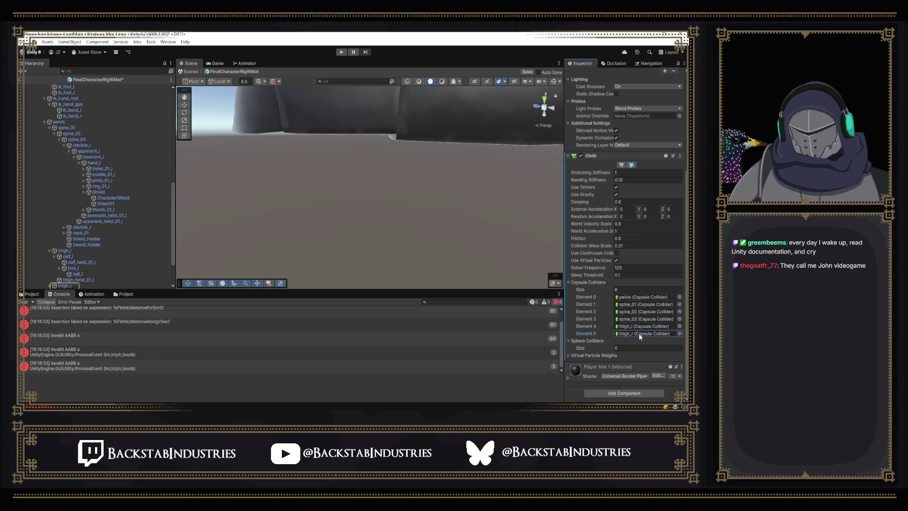
click(638, 307)
click(637, 296)
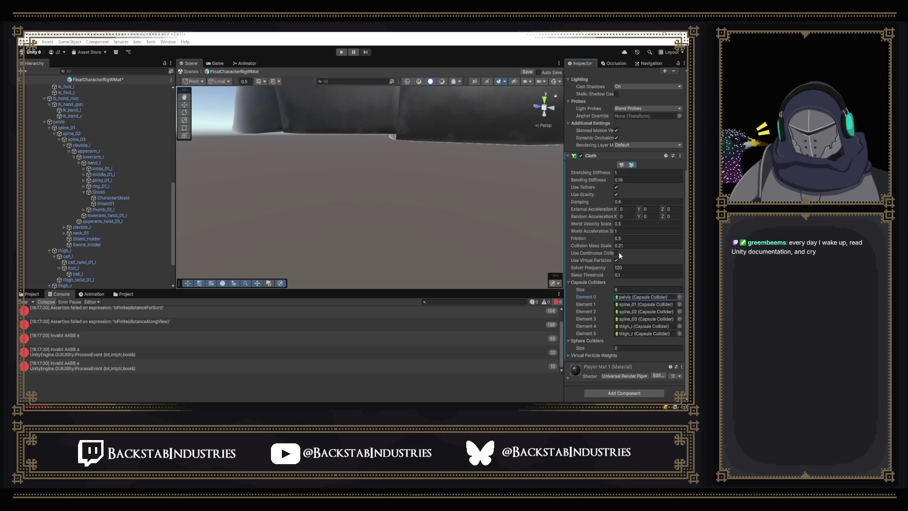
mouse_move(502, 221)
mouse_down()
mouse_move(451, 144)
mouse_move(447, 158)
mouse_move(490, 200)
mouse_move(487, 166)
mouse_move(453, 163)
mouse_up()
Inspect the lowerarm_l collider, then the Cloth settings of pDisc1 and polySurface77
click(92, 156)
scroll(106, 118, up, 5)
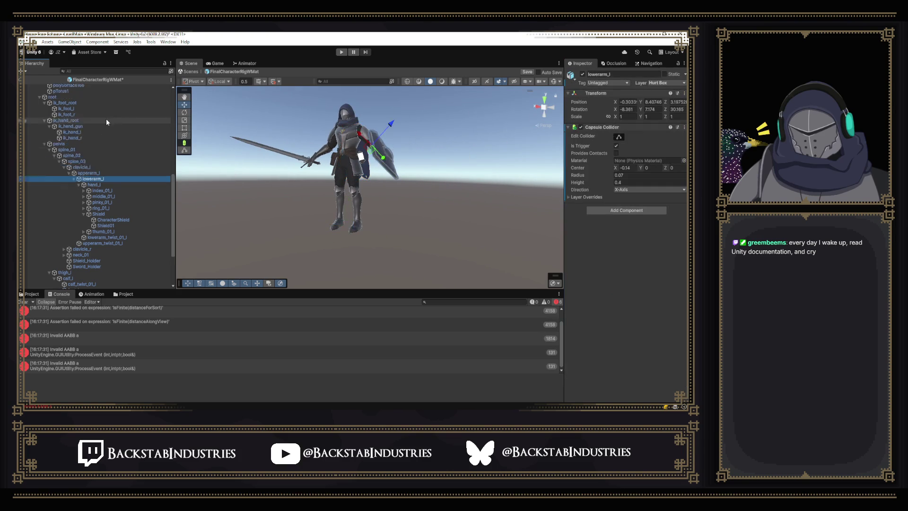
scroll(117, 141, up, 8)
click(115, 135)
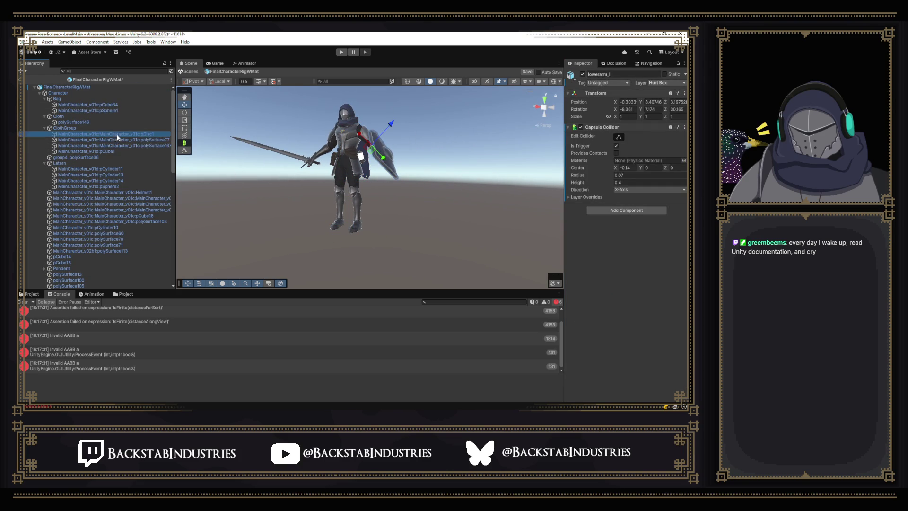
right_click(597, 299)
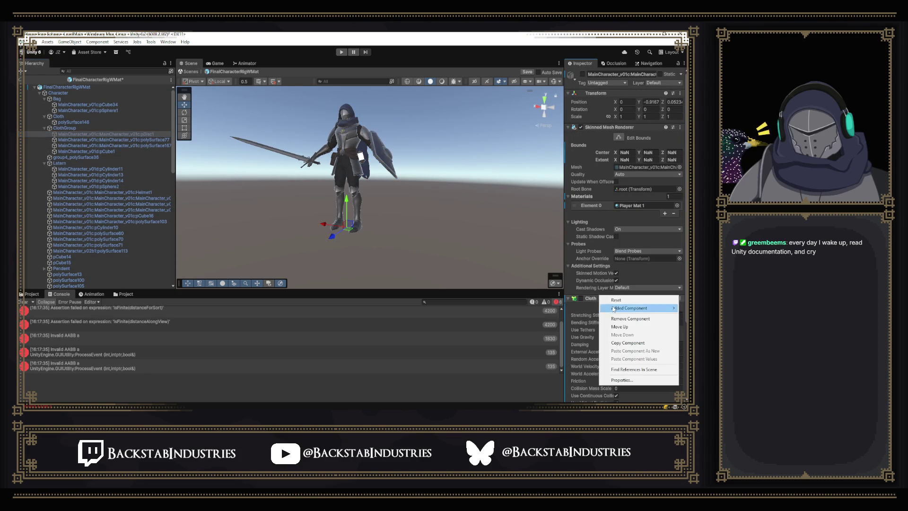
click(87, 140)
scroll(617, 180, down, 5)
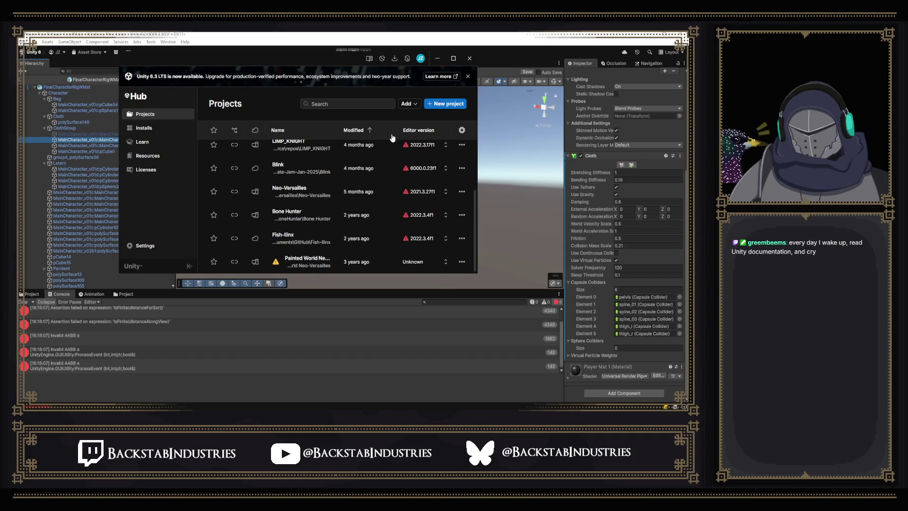
Scroll Unity Hub's project list to the top, then leave the Hub for the Unity editor
scroll(392, 138, up, 3)
mouse_move(416, 150)
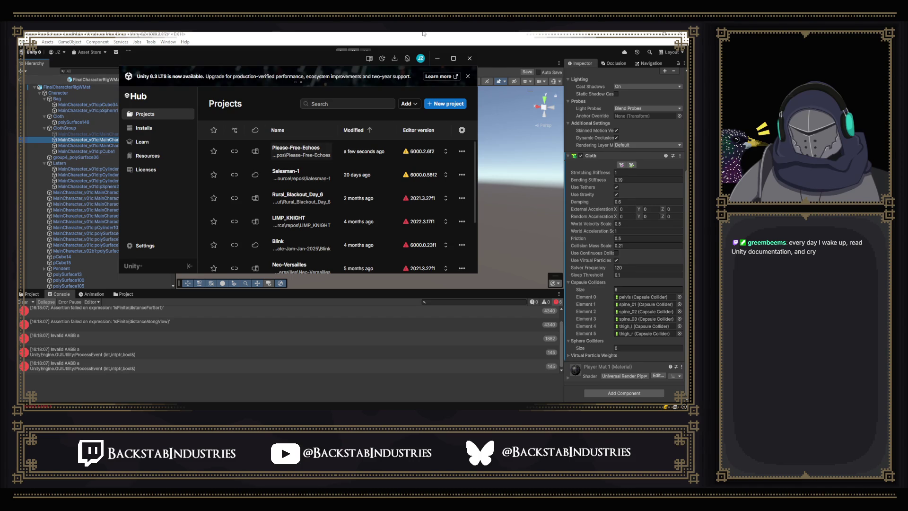
key(alt+Tab)
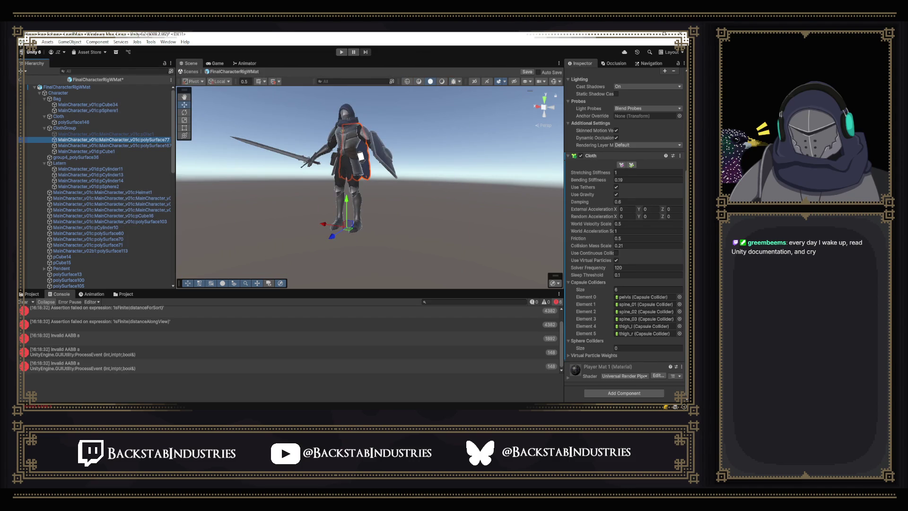
Select polySurface77, keep Stretching Stiffness at 1, and start editing its cloth constraints
click(145, 134)
click(146, 140)
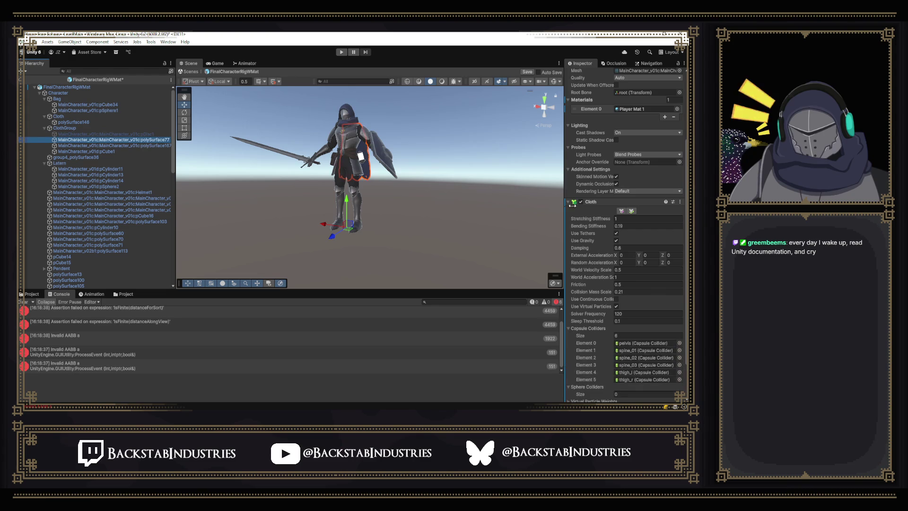
key(Return)
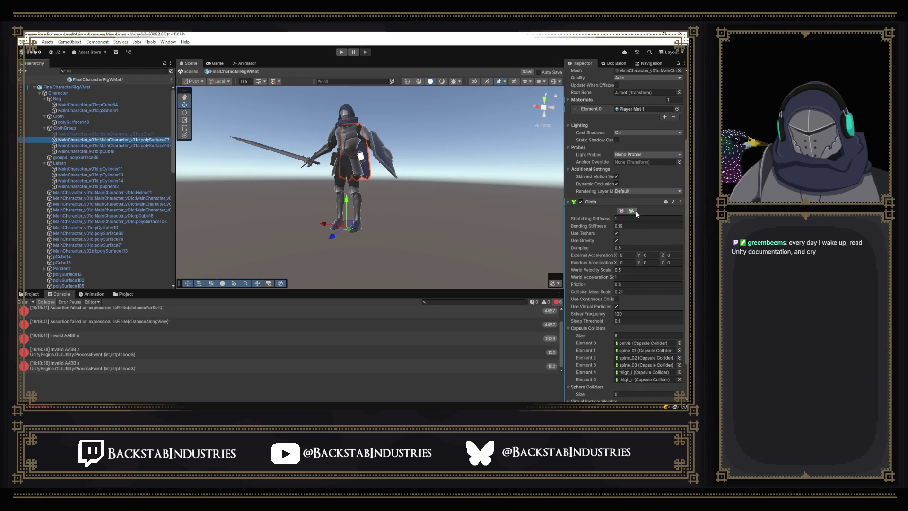
click(632, 211)
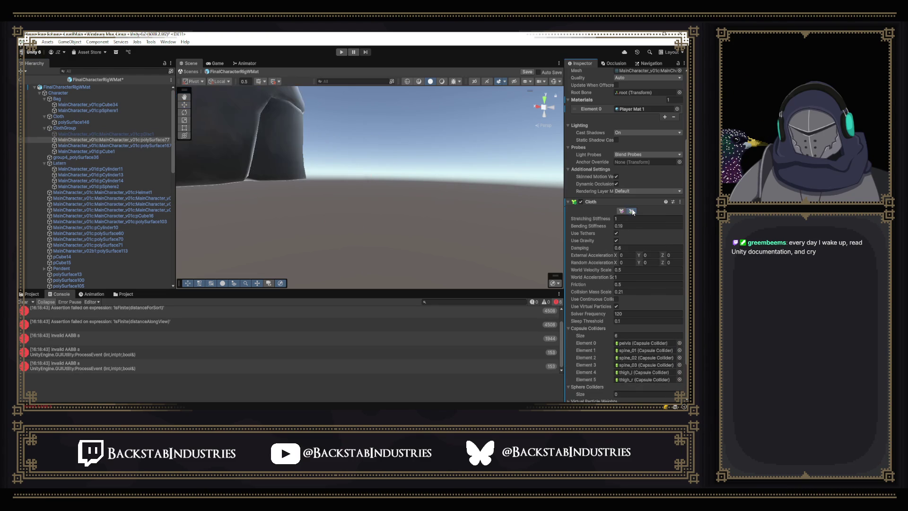
Frame the character, select FinalCharacterRigWMat, enable Gizmos, and reselect the cloth mesh
drag(485, 234, 431, 173)
mouse_move(224, 186)
mouse_down()
mouse_move(233, 197)
mouse_move(459, 252)
mouse_up()
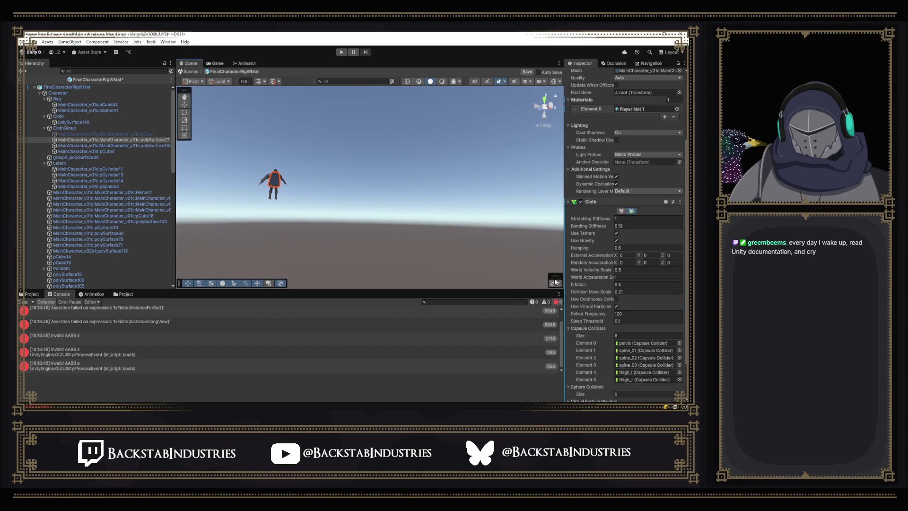
drag(294, 185, 337, 191)
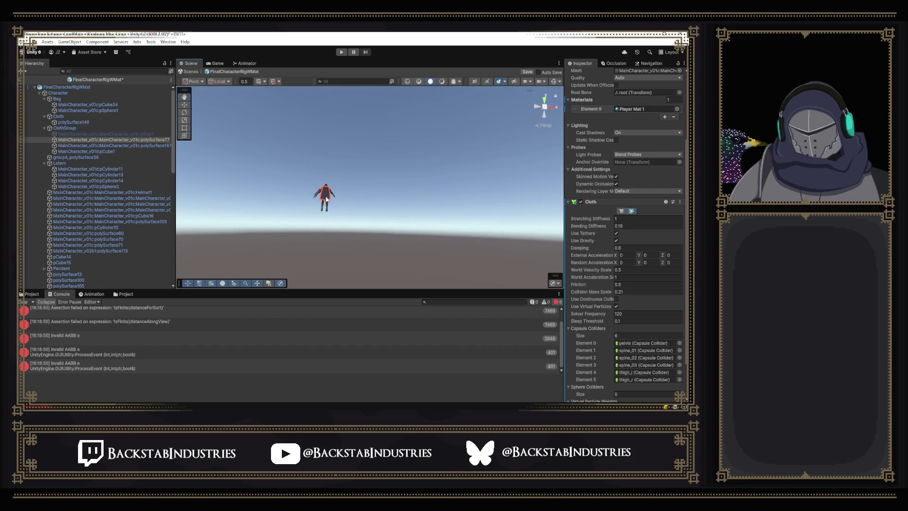
click(325, 195)
click(552, 81)
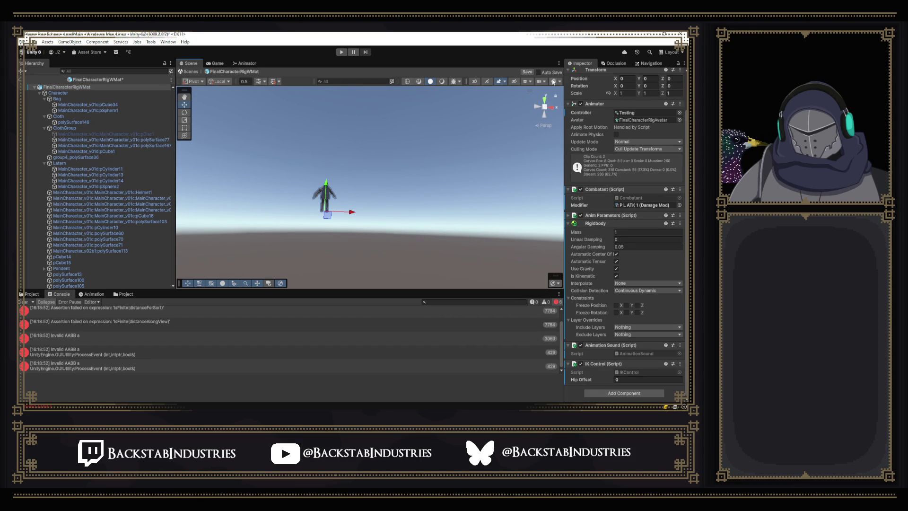
click(144, 140)
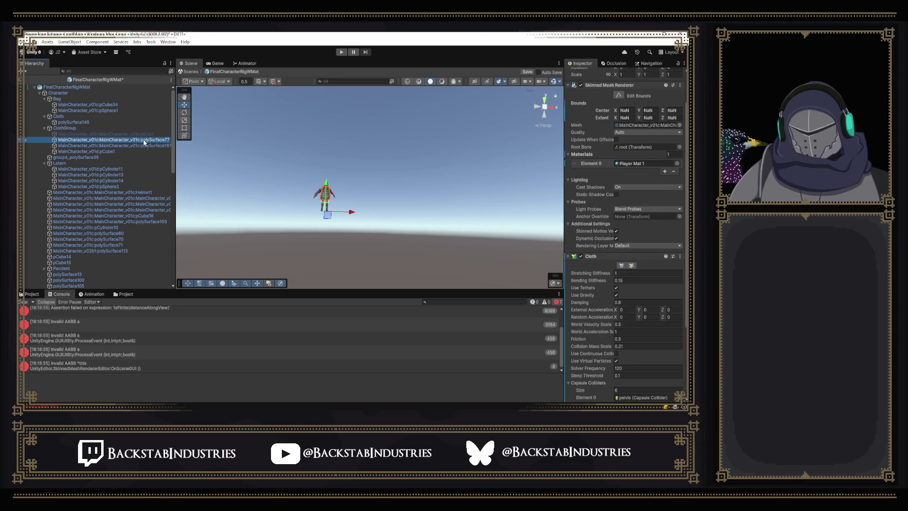
Open the cloth self-collision editor, try Inter-Collision visualization, revert to Self-Collision, then view the Cloth manual
click(631, 265)
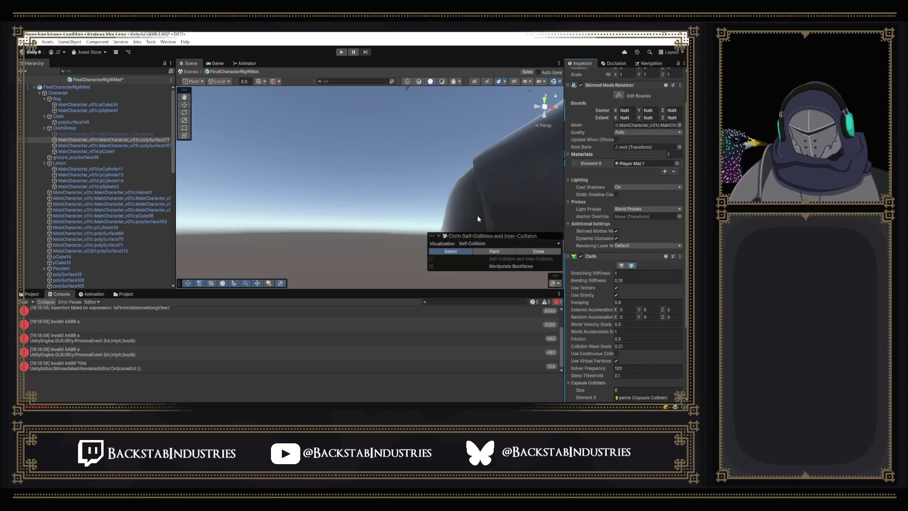
click(510, 243)
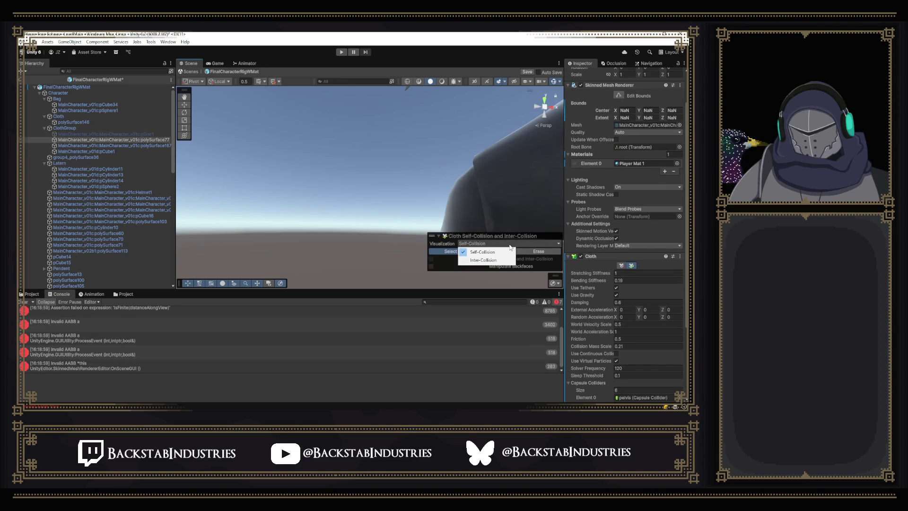
click(492, 259)
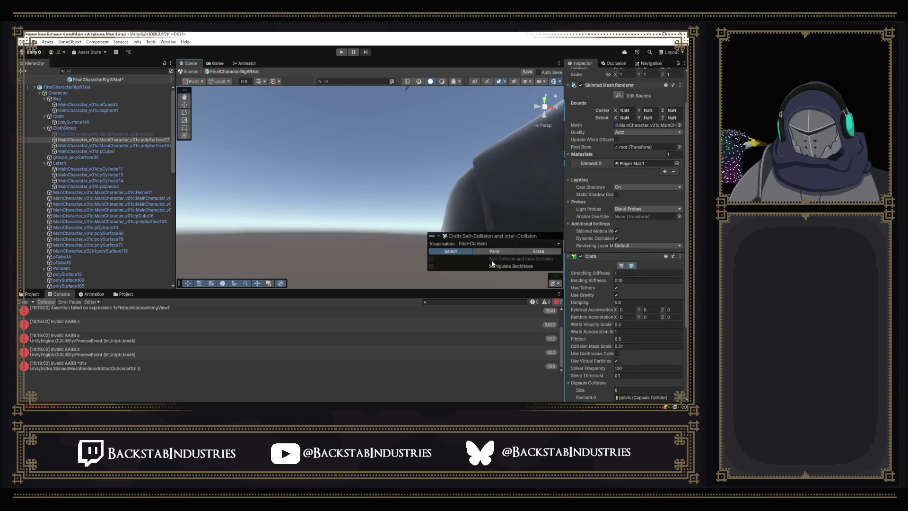
click(491, 243)
click(493, 252)
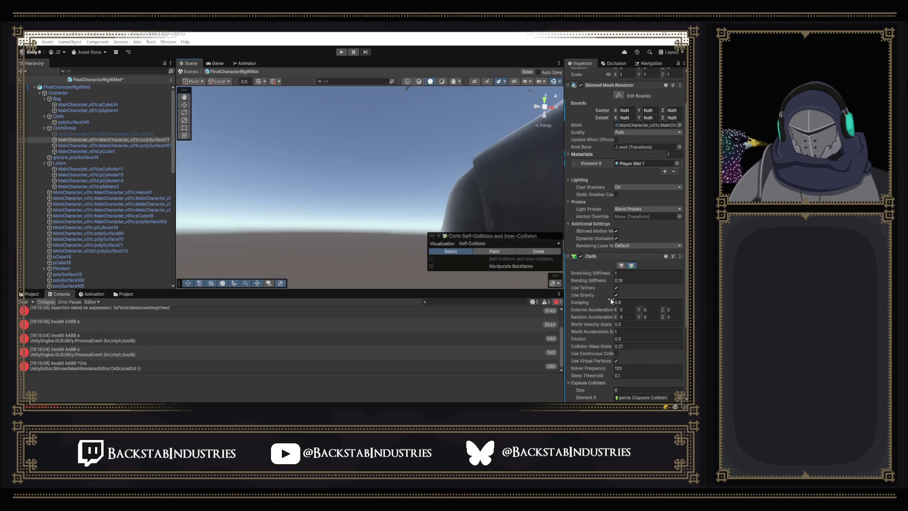
mouse_move(281, 406)
click(318, 383)
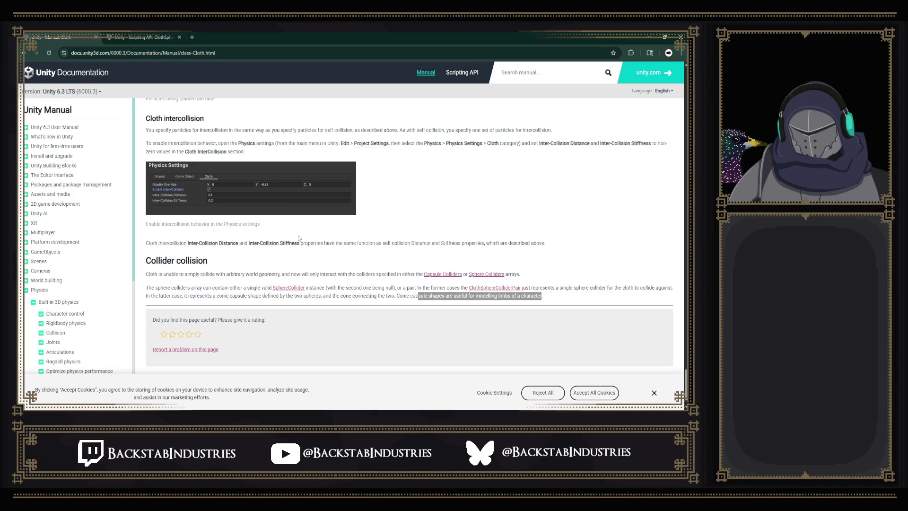
Read through the Cloth manual's self-collision section, then bring up GitHub Desktop's pending changes
scroll(298, 235, up, 3)
scroll(298, 237, up, 5)
scroll(298, 235, up, 4)
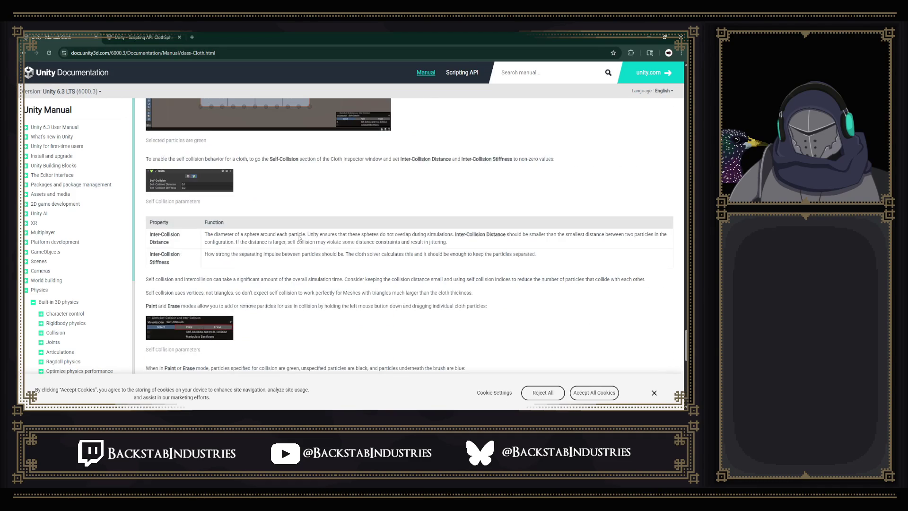
scroll(191, 240, down, 11)
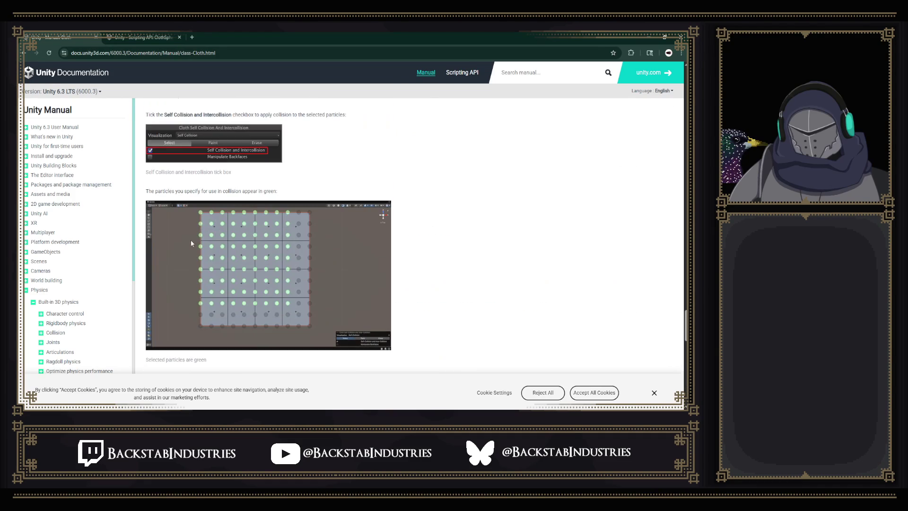
scroll(204, 238, up, 1)
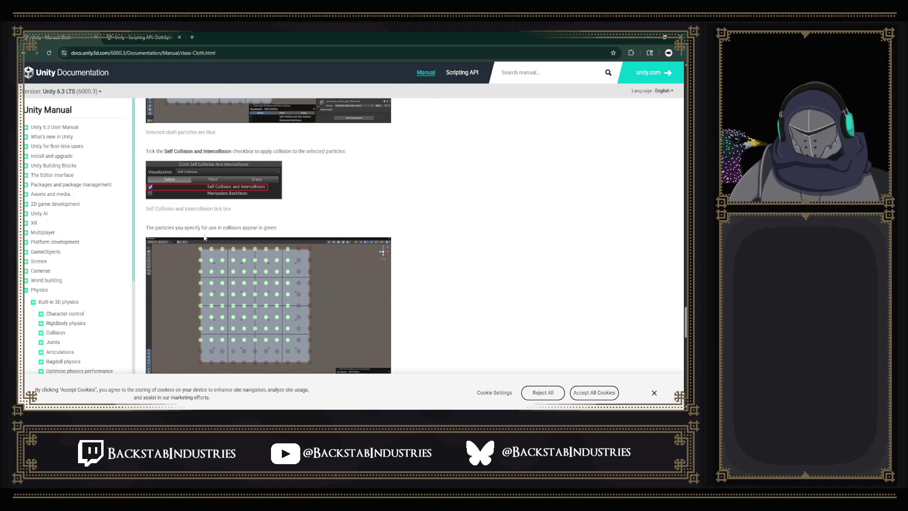
scroll(204, 237, up, 1)
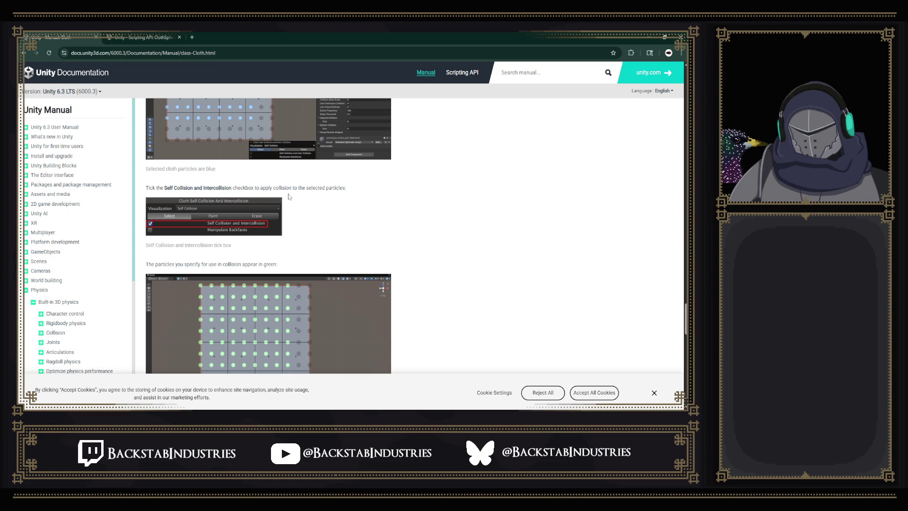
scroll(291, 195, up, 2)
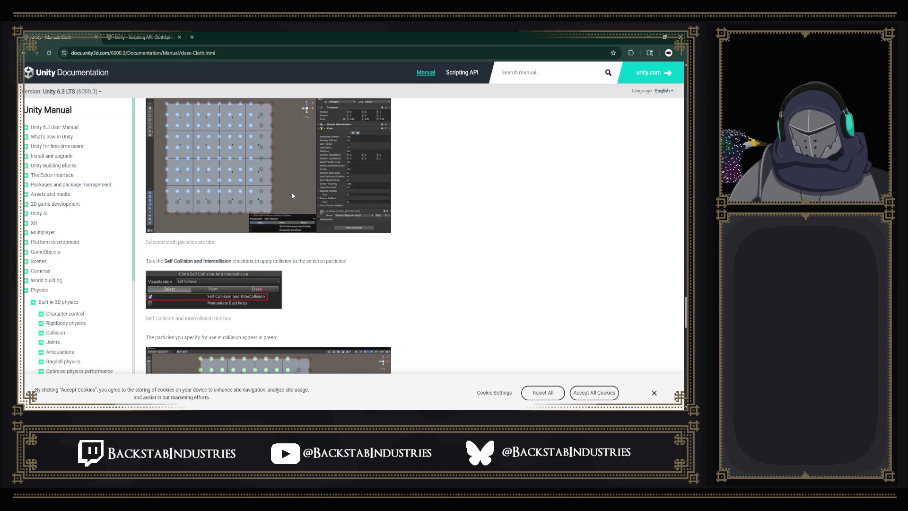
scroll(291, 192, up, 6)
scroll(291, 192, down, 1)
scroll(397, 193, up, 4)
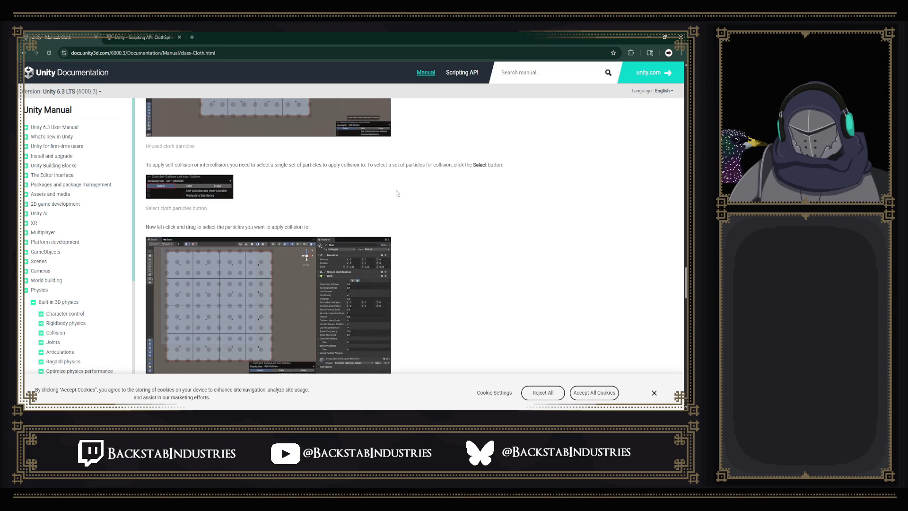
scroll(397, 192, up, 6)
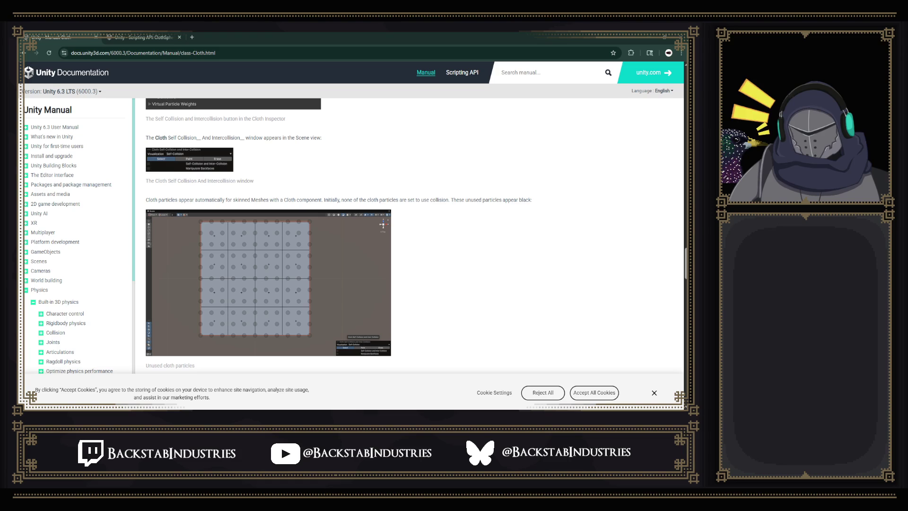
scroll(248, 173, up, 10)
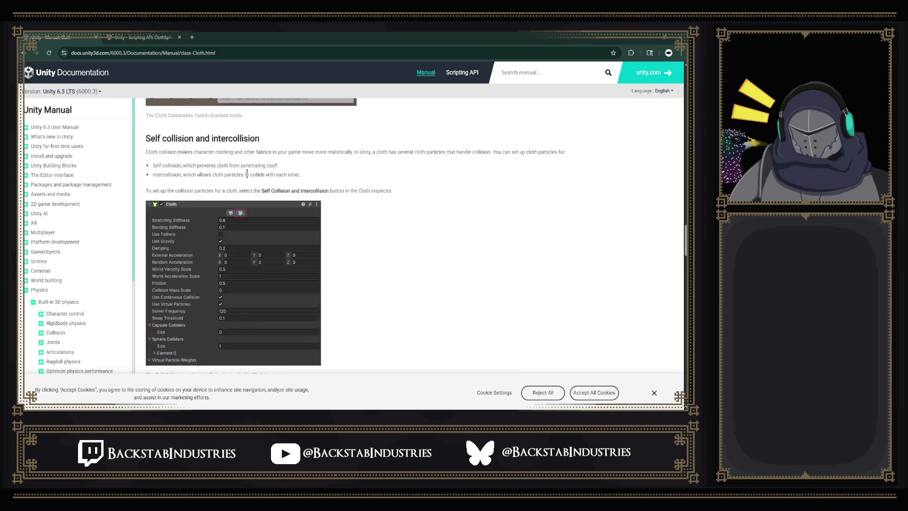
scroll(247, 173, down, 5)
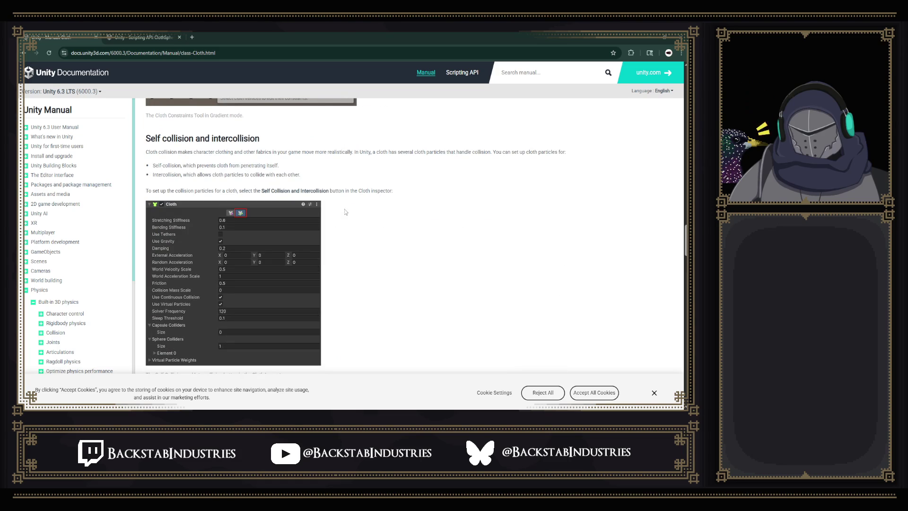
scroll(439, 206, down, 3)
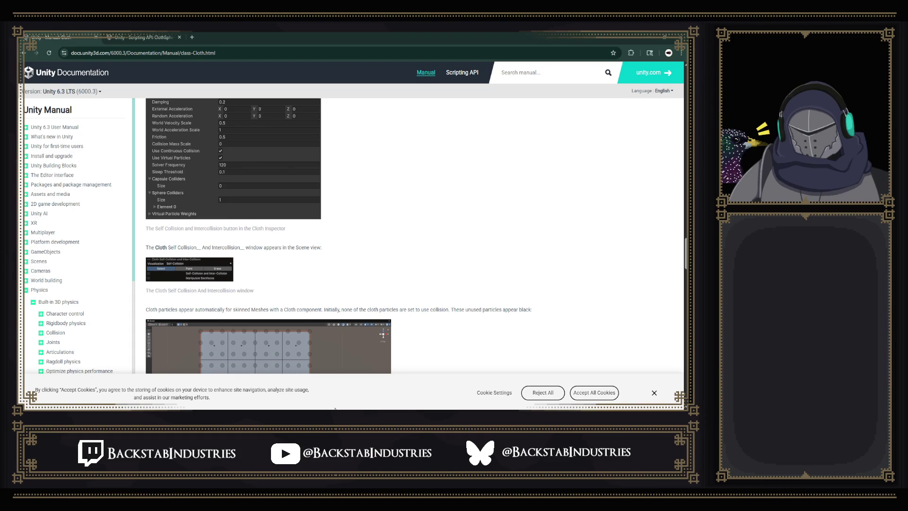
key(alt+Tab)
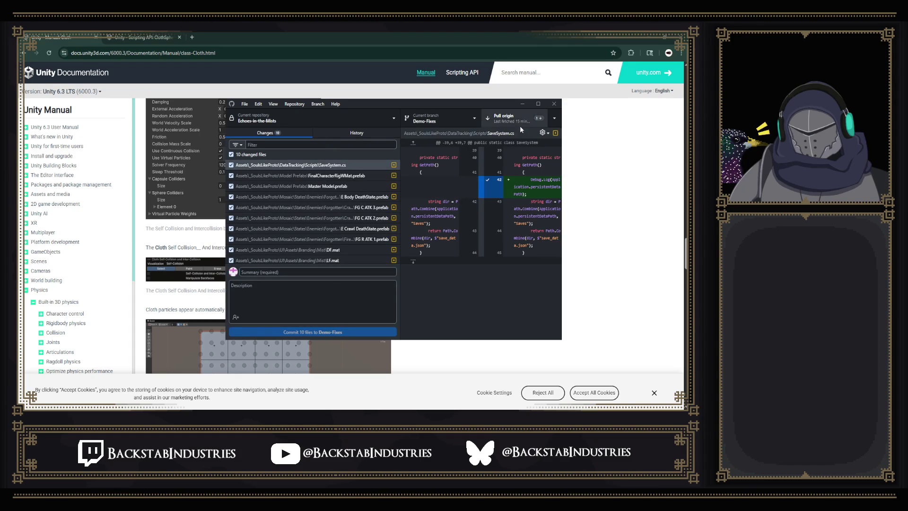
Discard all 10 local changes in GitHub Desktop and return to the recompiling Unity editor
right_click(333, 155)
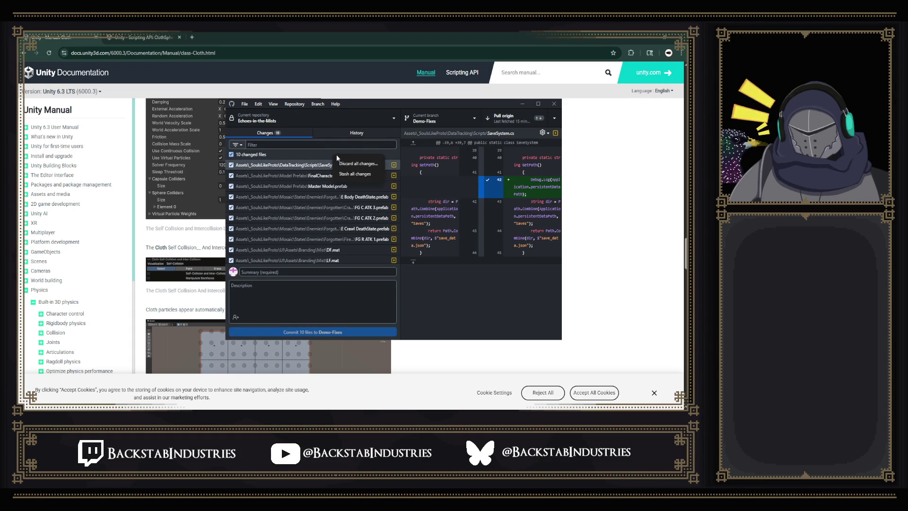
click(366, 164)
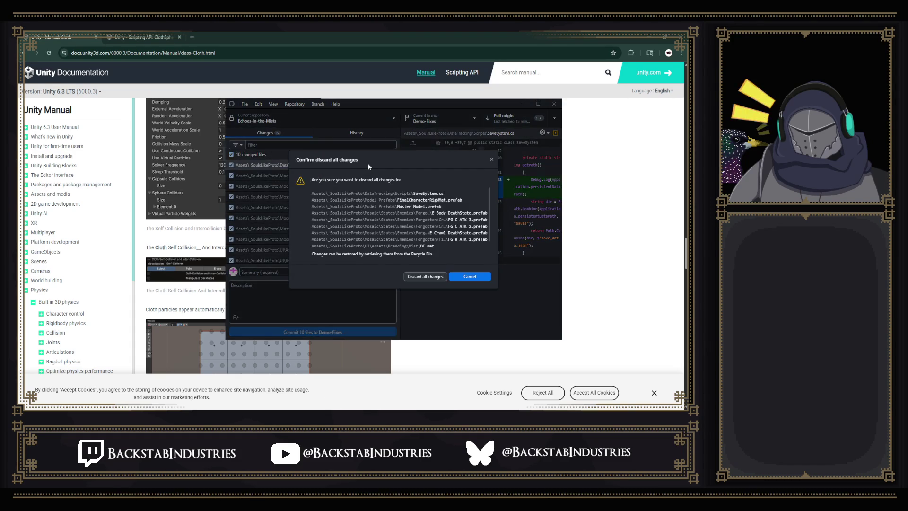
click(430, 277)
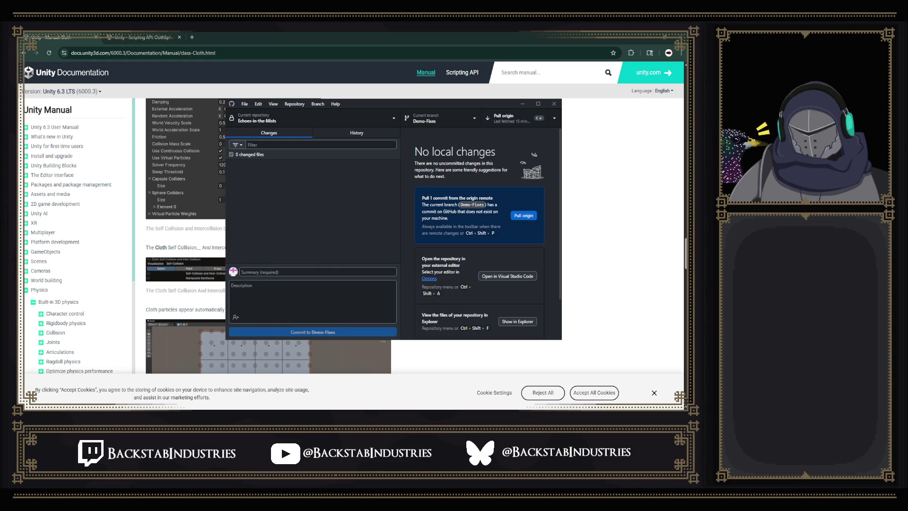
key(alt+Tab)
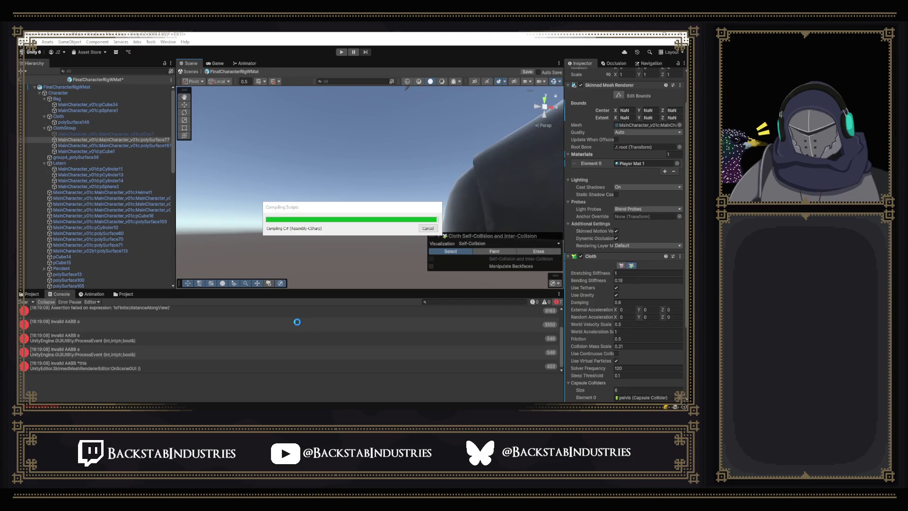